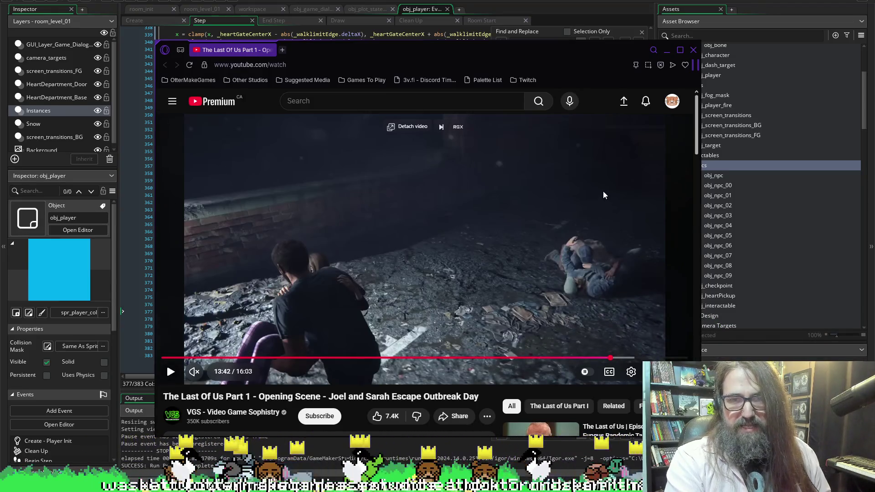
Pause The Last Of Us clip at 13:47 and close the browser to return to GameMaker
{"action": "left_click", "coordinate": [588, 195]}
{"action": "left_click", "coordinate": [577, 210]}
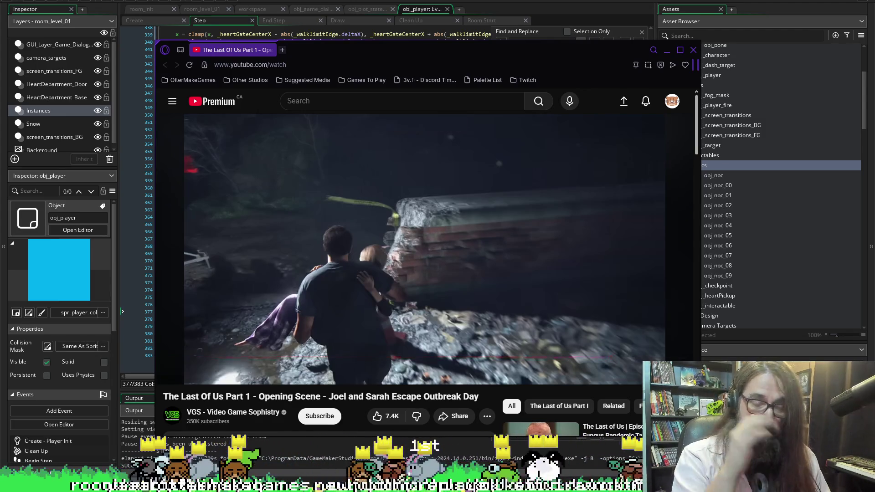
{"action": "left_click", "coordinate": [576, 209]}
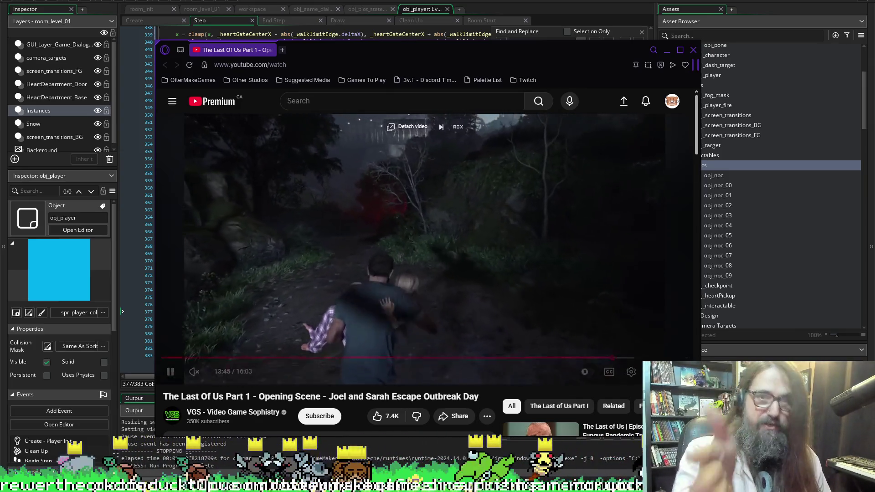
{"action": "left_click", "coordinate": [576, 209]}
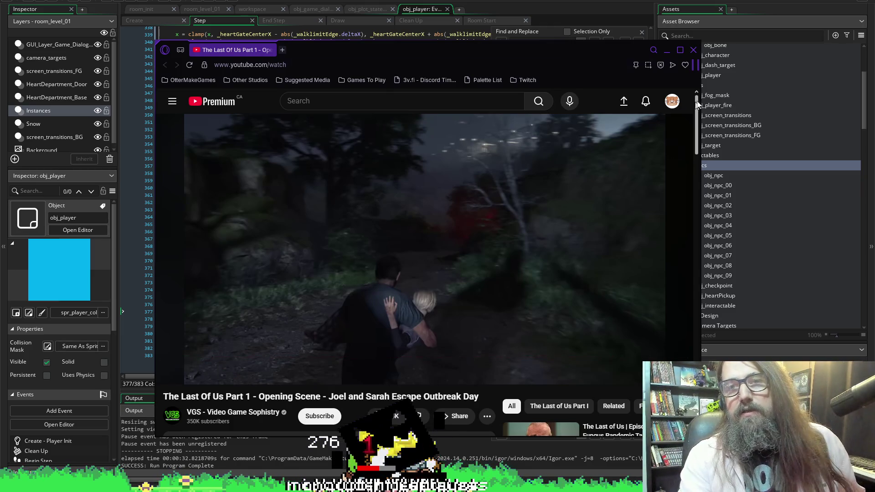
{"action": "left_click", "coordinate": [691, 50]}
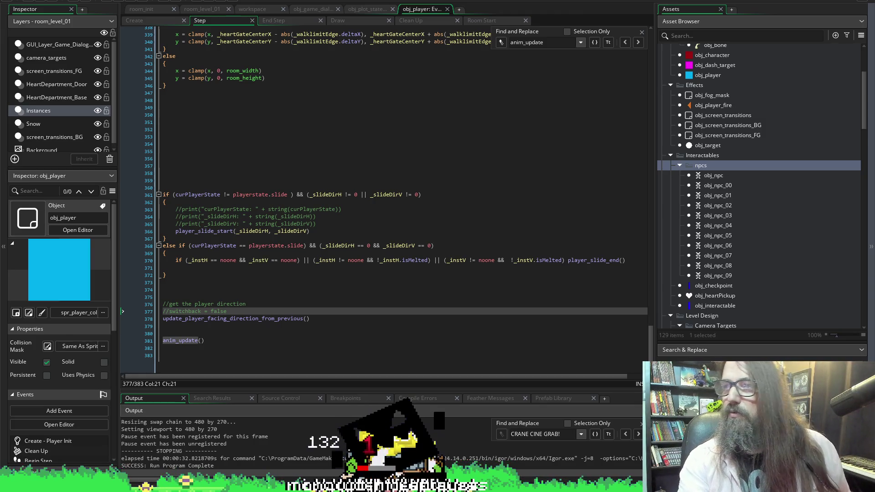
Look through the obj_player Step code around lines 351–358 and above
{"action": "left_click", "coordinate": [249, 124]}
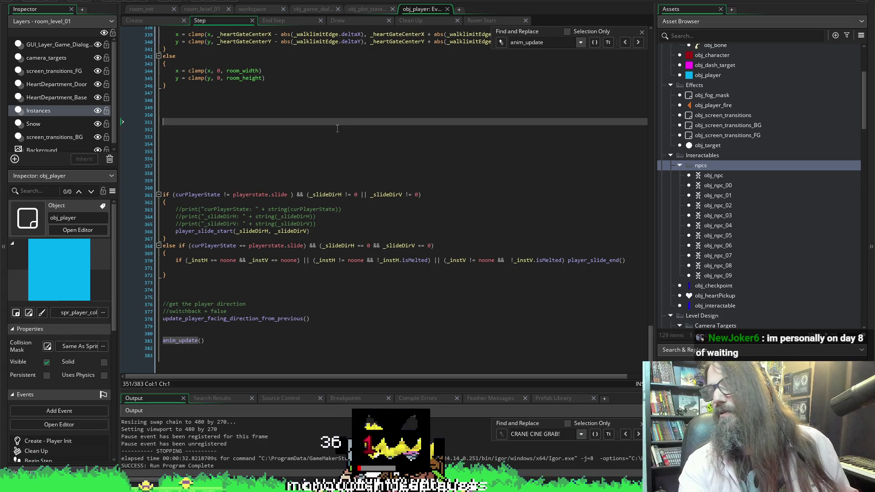
{"action": "left_click", "coordinate": [250, 171]}
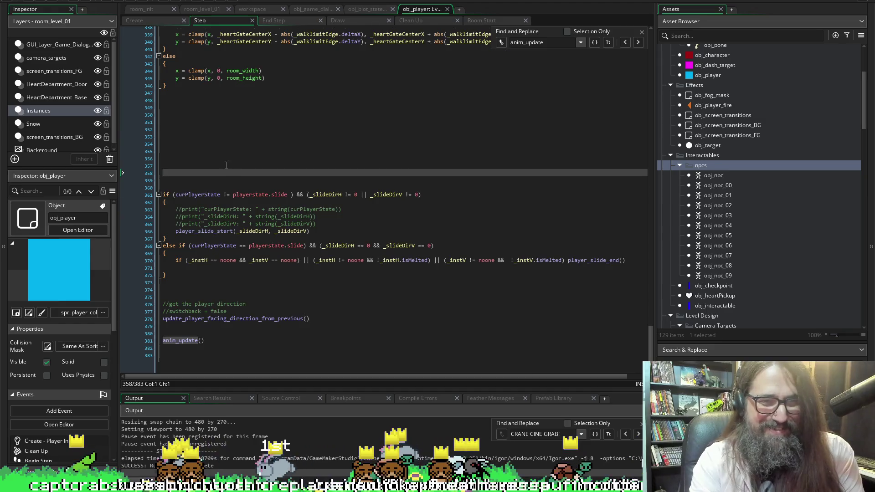
{"action": "scroll", "coordinate": [226, 165], "scroll_direction": "up", "scroll_amount": 20}
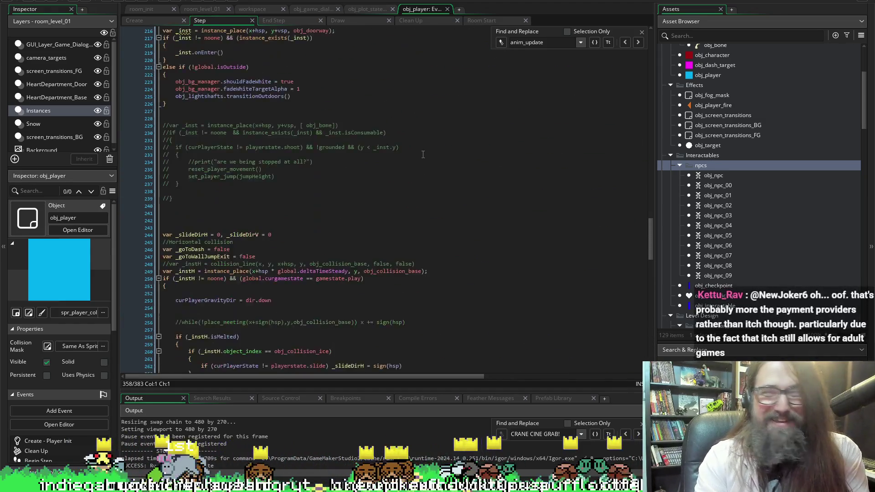
{"action": "scroll", "coordinate": [423, 155], "scroll_direction": "up", "scroll_amount": 15}
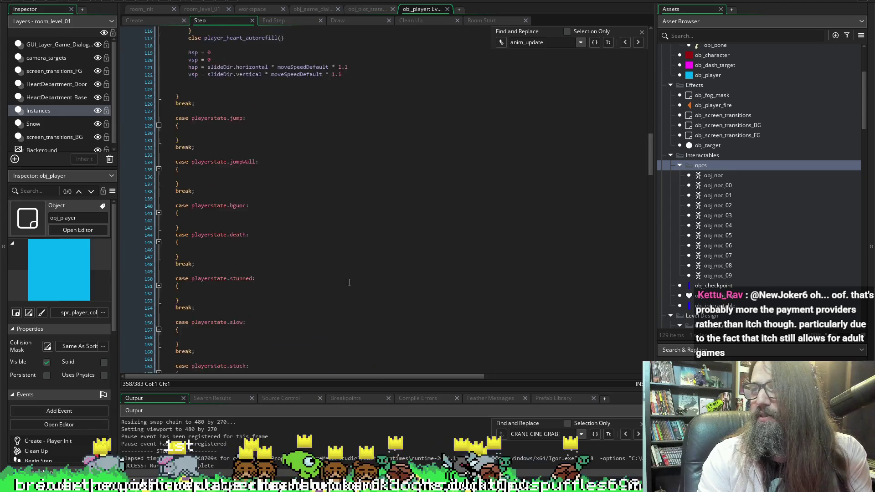
{"action": "scroll", "coordinate": [347, 273], "scroll_direction": "up", "scroll_amount": 5}
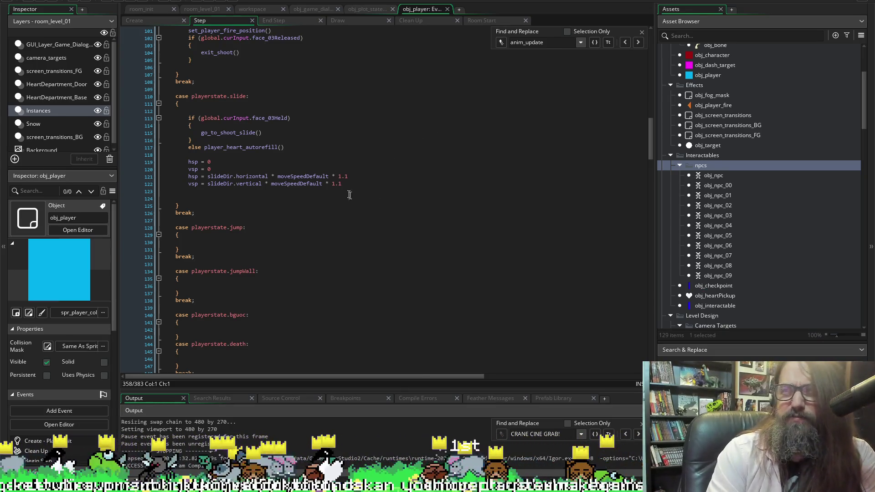
{"action": "scroll", "coordinate": [292, 191], "scroll_direction": "up", "scroll_amount": 20}
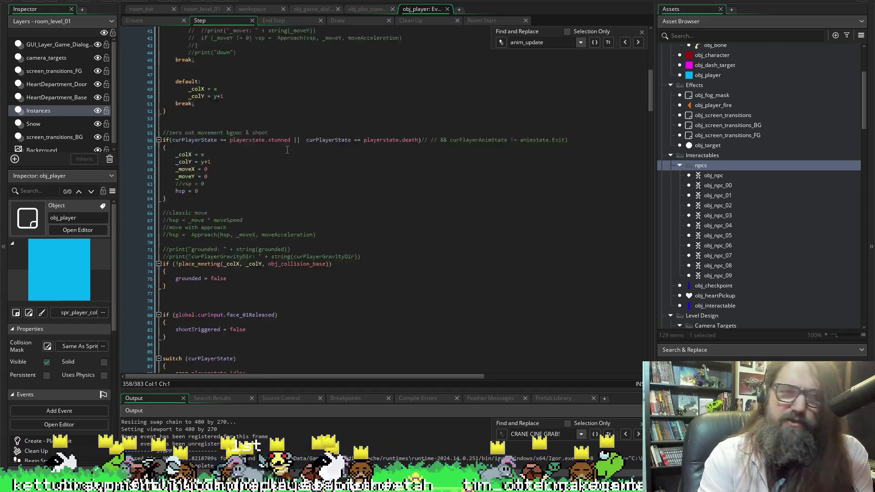
{"action": "scroll", "coordinate": [297, 190], "scroll_direction": "up", "scroll_amount": 5}
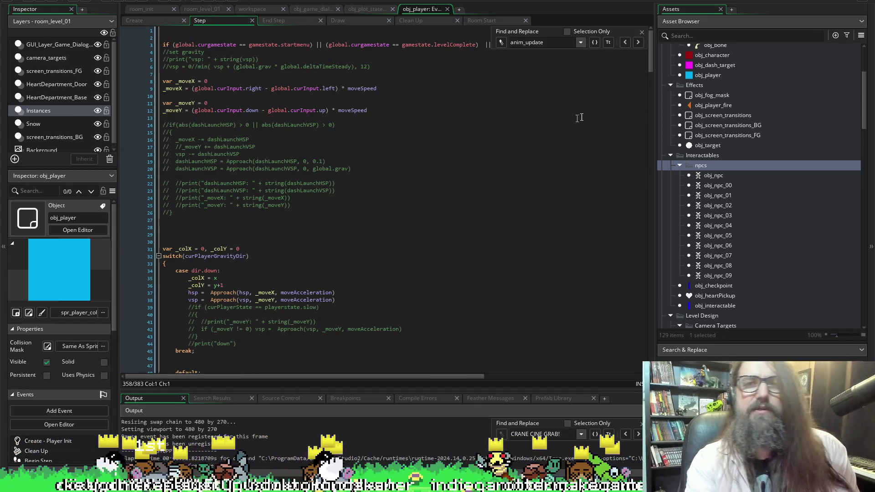
Dismiss the anim_update search bar and return to line 358 of the Step code
{"action": "left_click", "coordinate": [642, 32]}
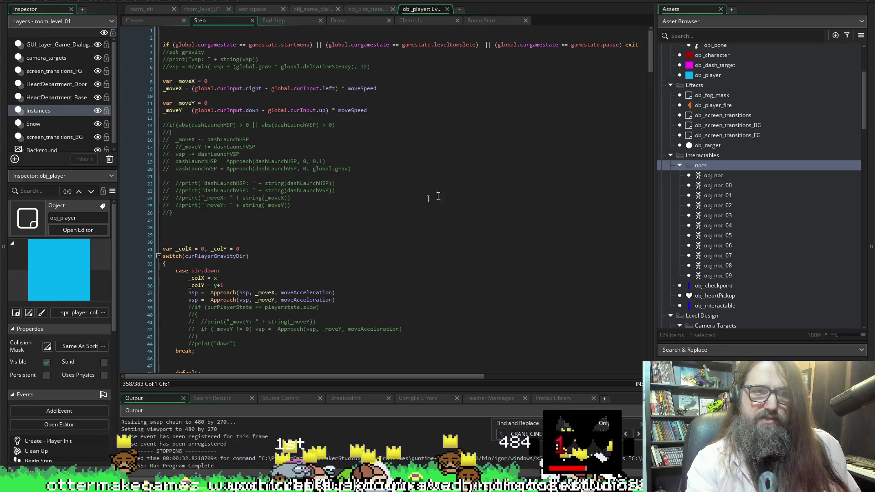
{"action": "mouse_move", "coordinate": [651, 56]}
{"action": "left_mouse_down"}
{"action": "mouse_move", "coordinate": [666, 98]}
{"action": "mouse_move", "coordinate": [670, 78]}
{"action": "mouse_move", "coordinate": [634, 365]}
{"action": "left_mouse_up"}
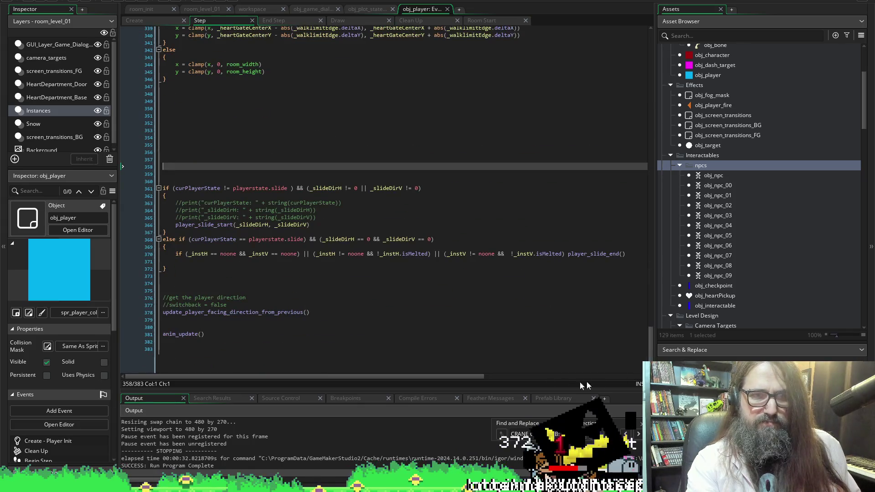
{"action": "scroll", "coordinate": [387, 125], "scroll_direction": "up", "scroll_amount": 3}
{"action": "scroll", "coordinate": [387, 124], "scroll_direction": "down", "scroll_amount": 3}
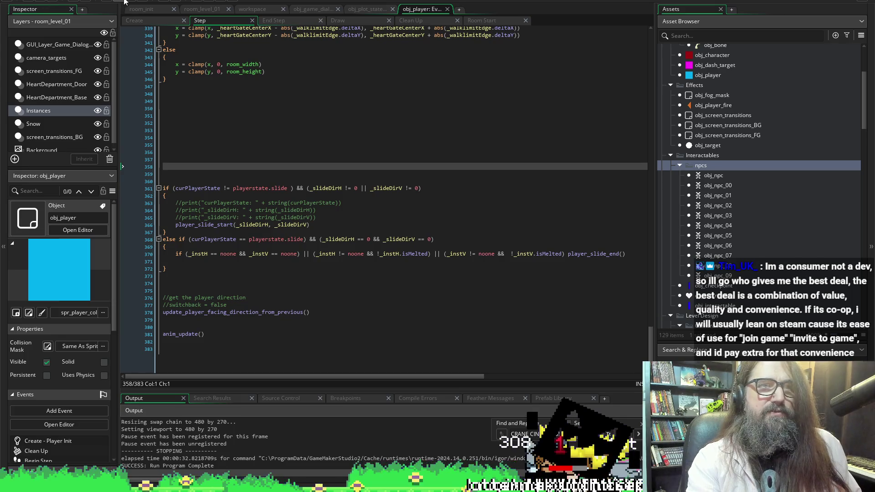
Run the game with F5 and choose Continue on the title menu to load the level
{"action": "key", "text": "F5"}
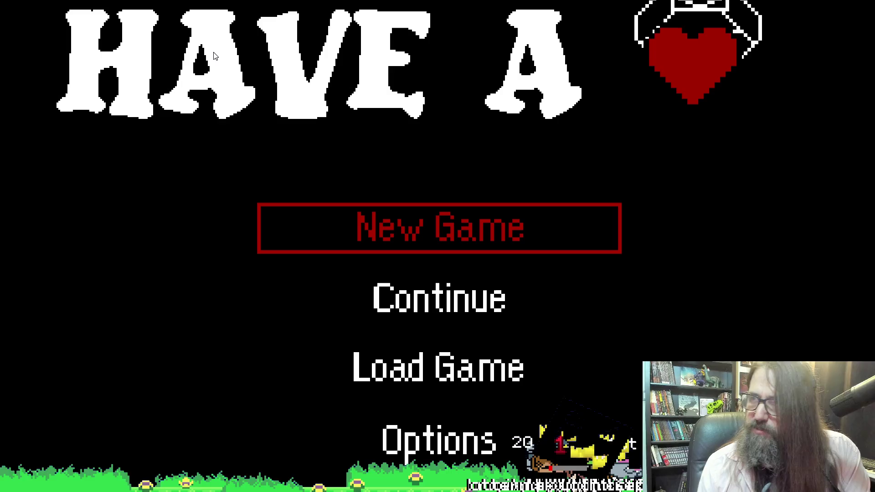
{"action": "key", "text": "Down"}
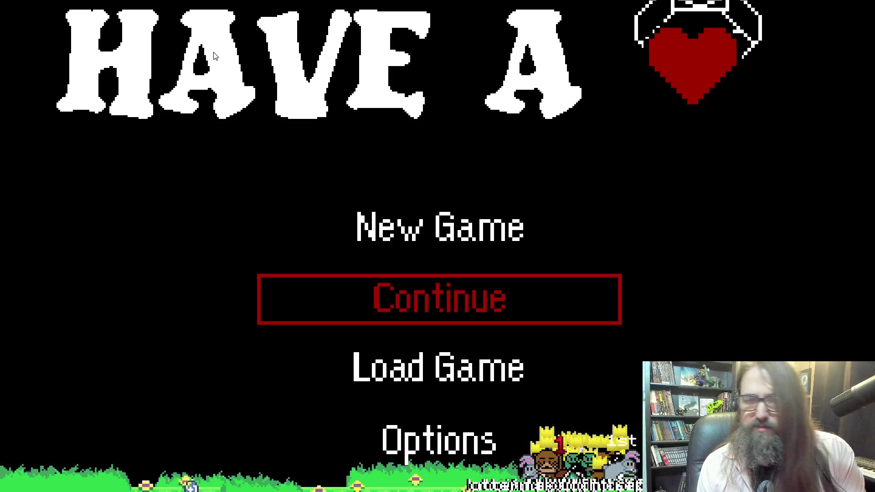
{"action": "key", "text": "Up"}
{"action": "key", "text": "Down"}
{"action": "key", "text": "Up"}
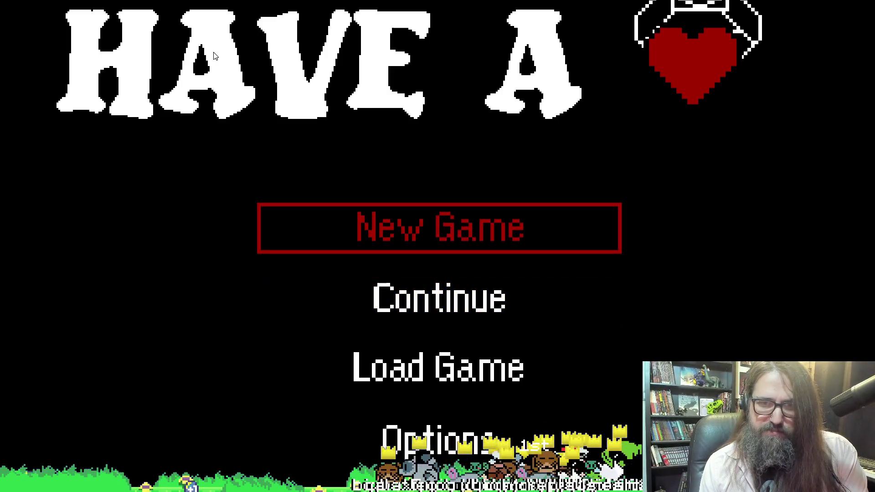
{"action": "key", "text": "Down"}
{"action": "key", "text": "Up"}
{"action": "key", "text": "Down"}
{"action": "key", "text": "Return"}
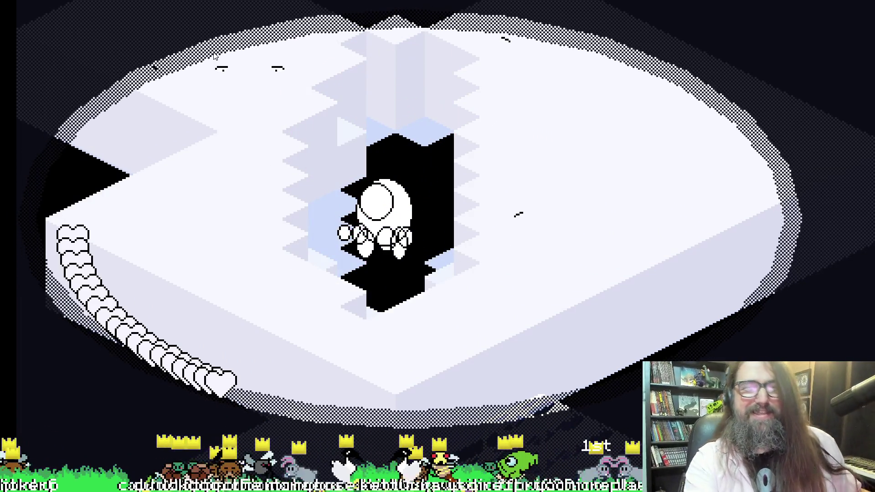
Quit the running game with Escape, back to the obj_player Step event code
{"action": "key", "text": "Escape"}
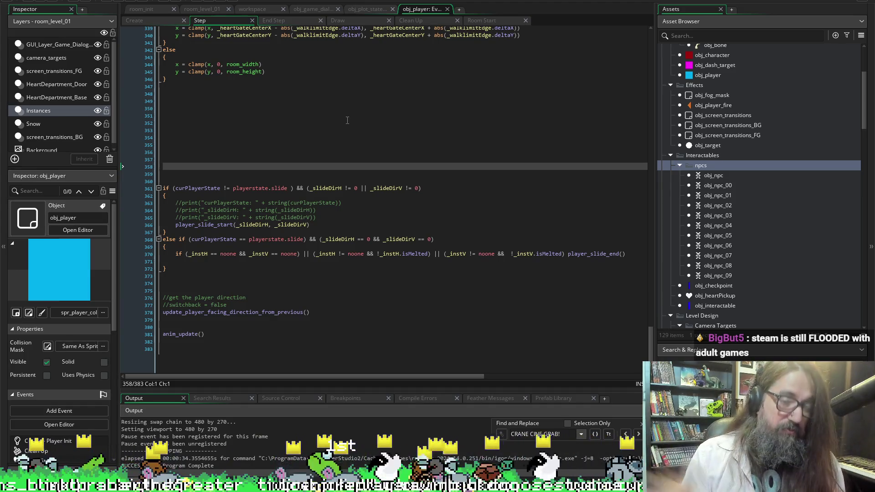
Change the Create event's line 1532 crane-arm check from != to == cranestate.off, then rerun the game
{"action": "left_click", "coordinate": [347, 121]}
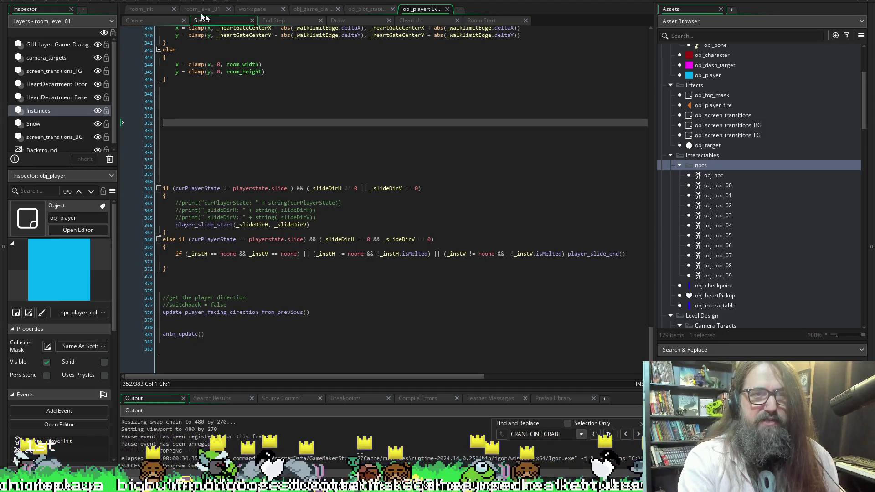
{"action": "left_click", "coordinate": [138, 21]}
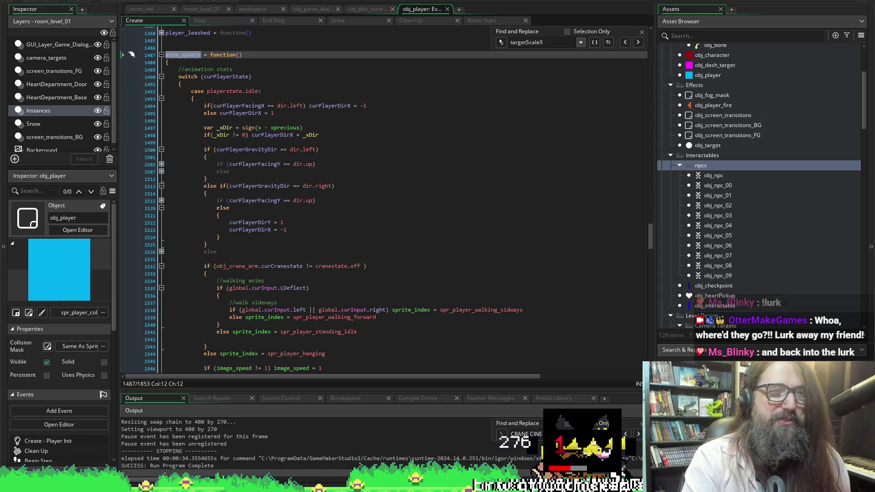
{"action": "scroll", "coordinate": [299, 71], "scroll_direction": "down", "scroll_amount": 12}
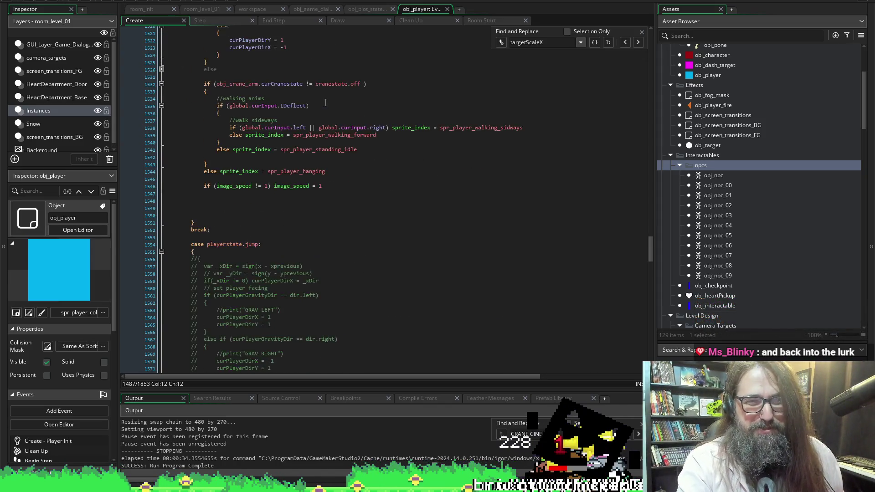
{"action": "scroll", "coordinate": [264, 169], "scroll_direction": "up", "scroll_amount": 10}
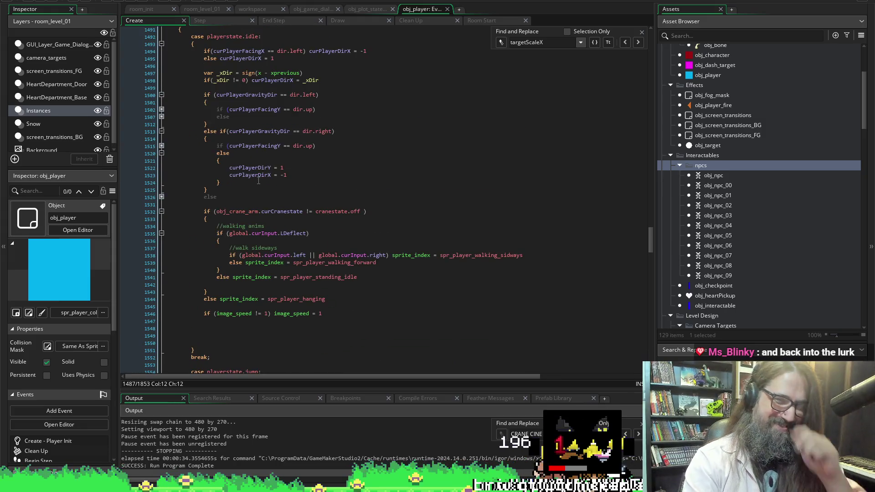
{"action": "left_click", "coordinate": [307, 212]}
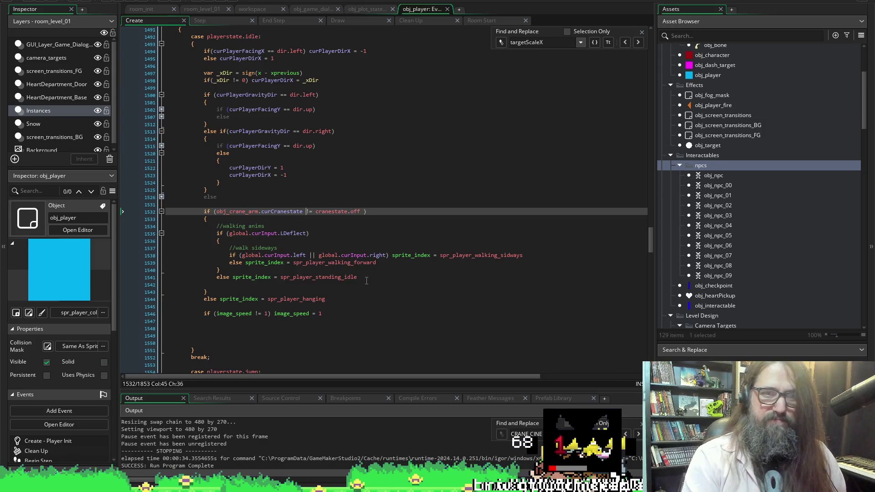
{"action": "key", "text": "BackSpace"}
{"action": "type", "text": "="}
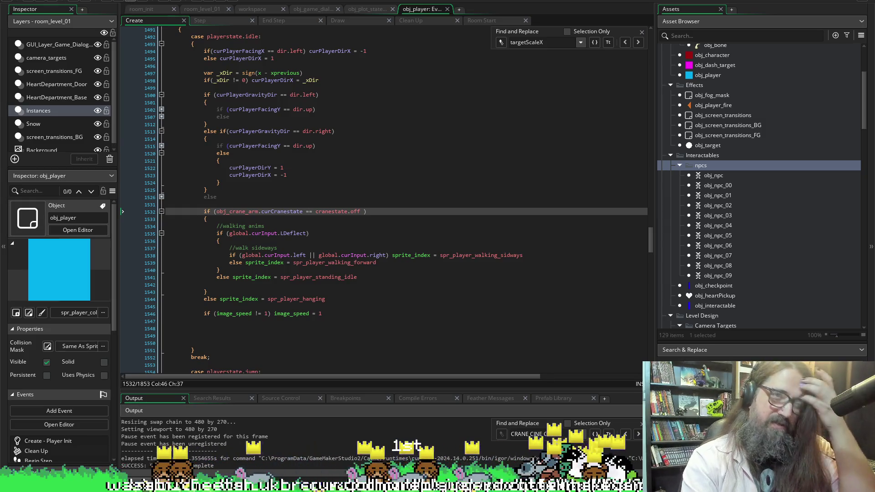
{"action": "key", "text": "F5"}
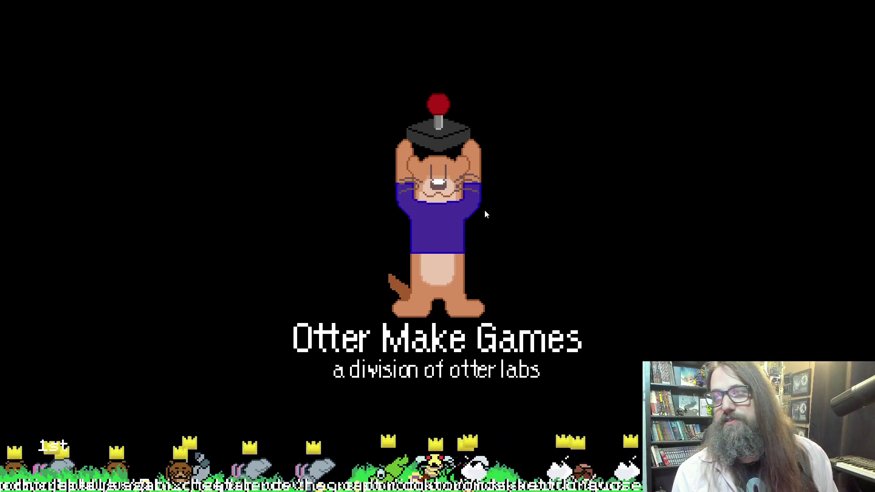
Continue into the saved level, then quit the game back to obj_player's Create code
{"action": "key", "text": "Down"}
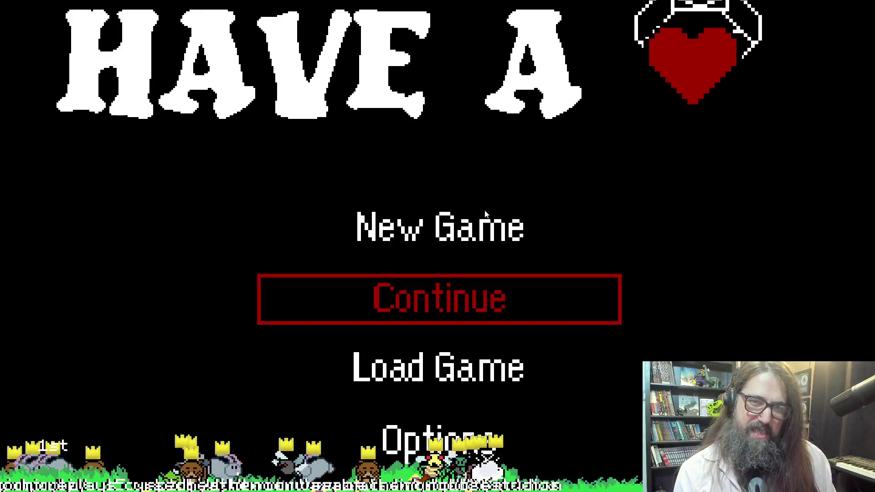
{"action": "key", "text": "Return"}
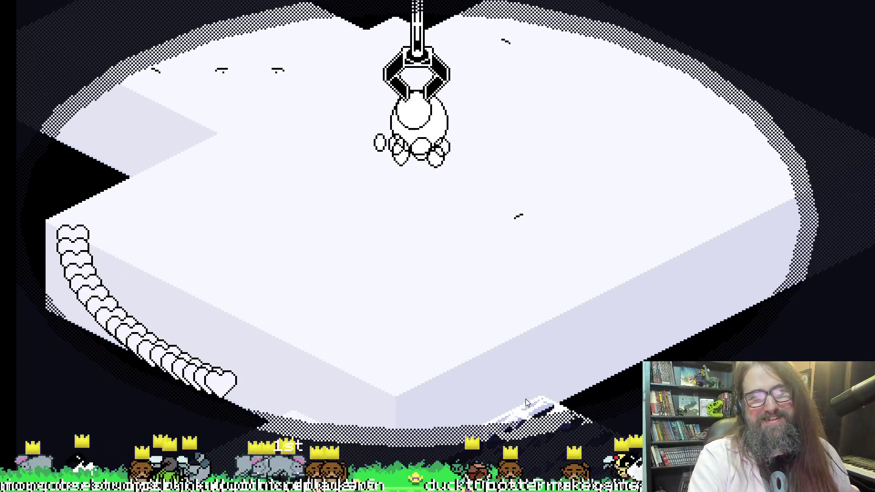
{"action": "key", "text": "Escape"}
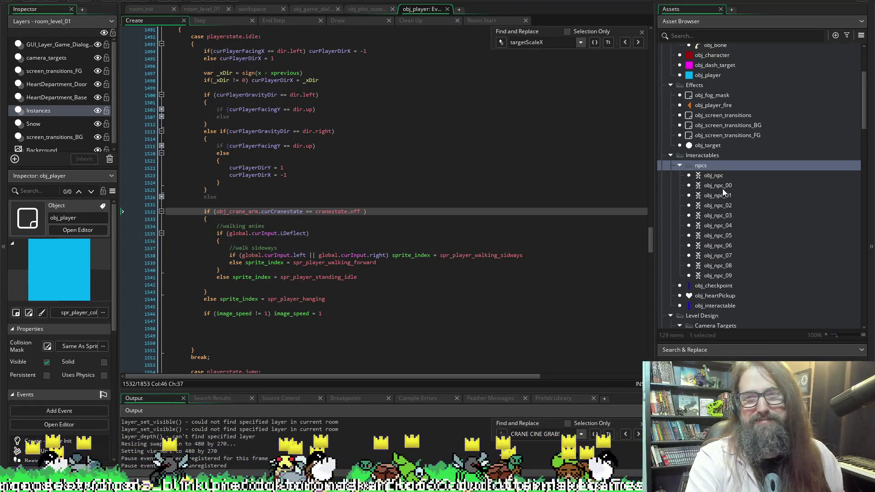
Find spr_player_hanging in the Asset Browser and open it in the sprite editor
{"action": "scroll", "coordinate": [729, 216], "scroll_direction": "down", "scroll_amount": 4}
{"action": "scroll", "coordinate": [779, 269], "scroll_direction": "down", "scroll_amount": 8}
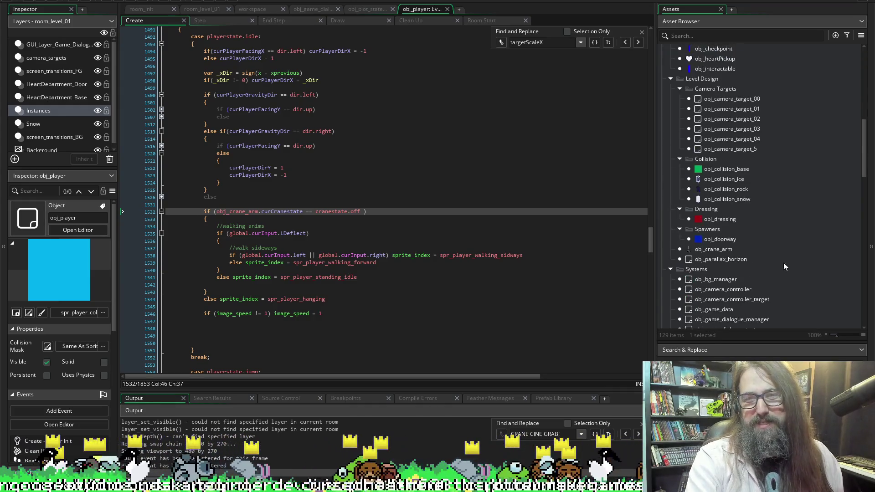
{"action": "scroll", "coordinate": [704, 223], "scroll_direction": "down", "scroll_amount": 3}
{"action": "scroll", "coordinate": [712, 222], "scroll_direction": "up", "scroll_amount": 3}
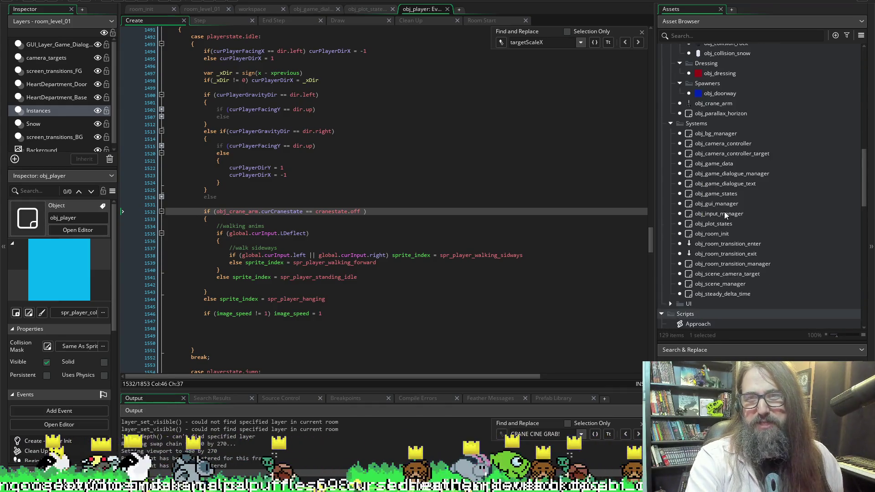
{"action": "scroll", "coordinate": [710, 181], "scroll_direction": "down", "scroll_amount": 12}
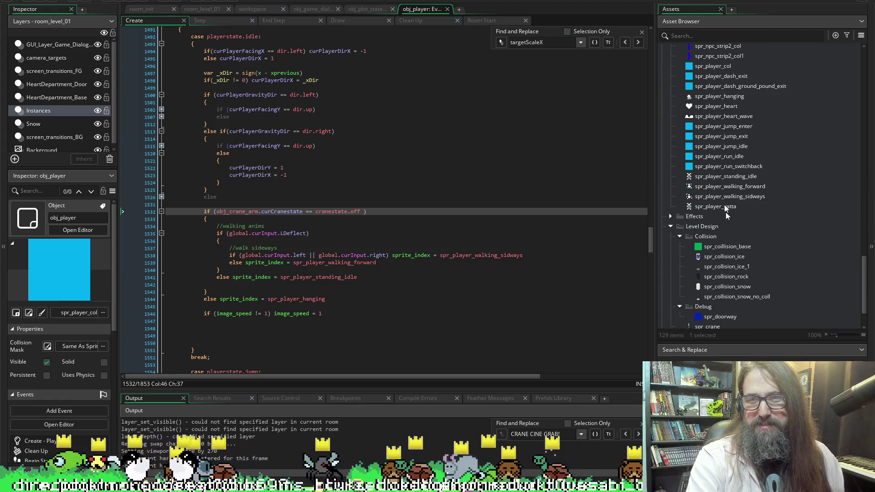
{"action": "double_click", "coordinate": [720, 95]}
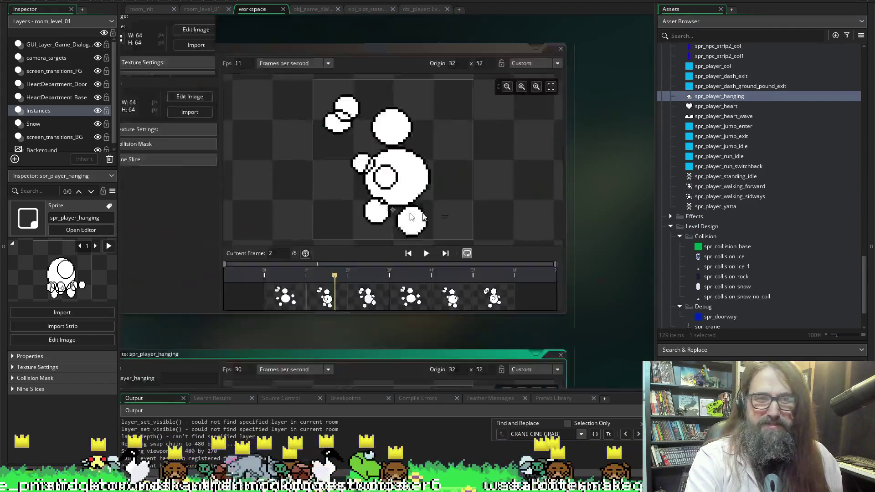
Preview the hanging animation at 11 fps, then at 7 fps
{"action": "double_click", "coordinate": [265, 80]}
{"action": "type", "text": "11"}
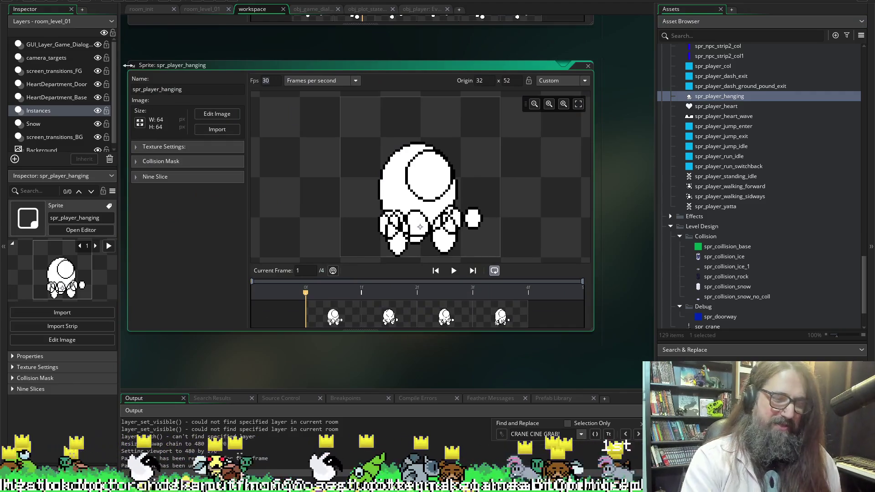
{"action": "left_click", "coordinate": [454, 271]}
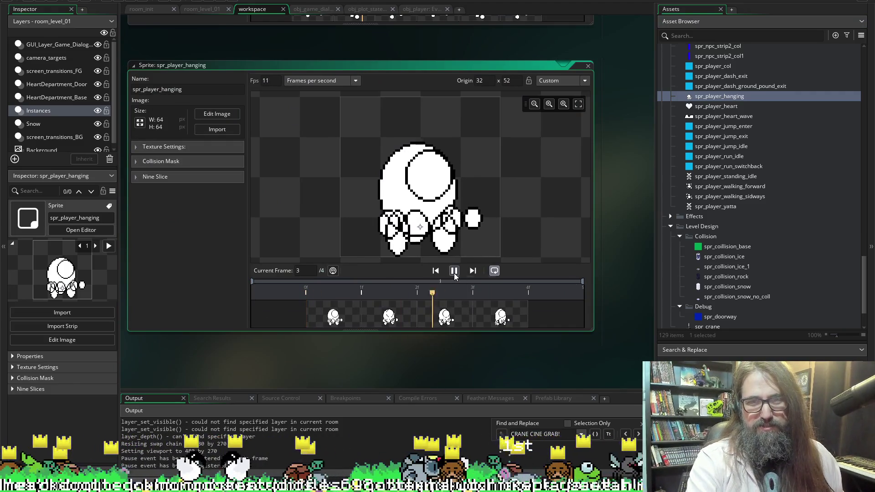
{"action": "left_click", "coordinate": [454, 271]}
{"action": "double_click", "coordinate": [276, 81]}
{"action": "type", "text": "7"}
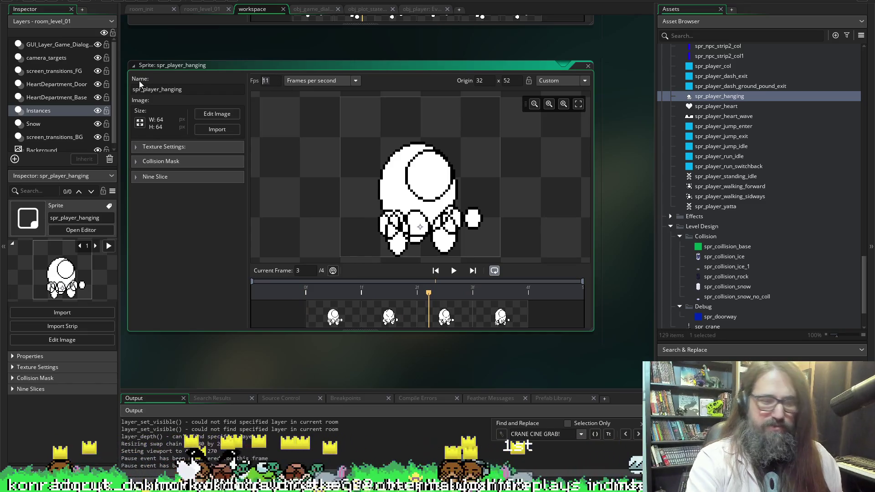
{"action": "left_click", "coordinate": [454, 270]}
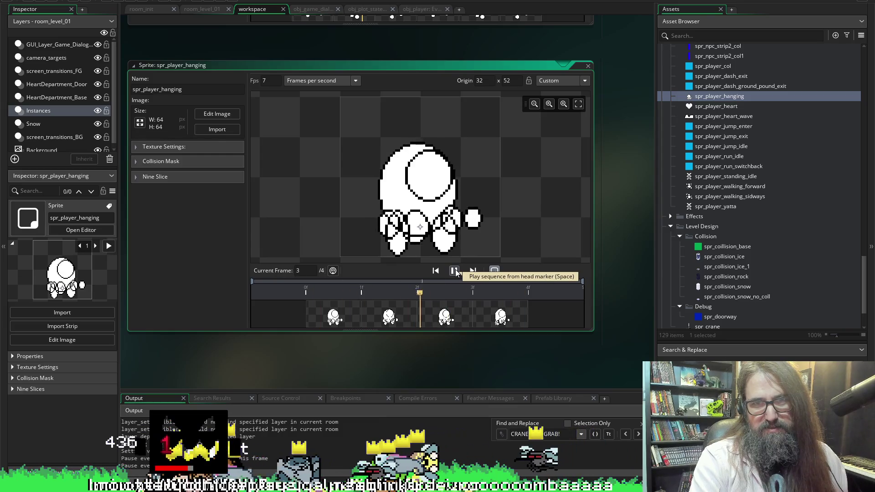
{"action": "left_click", "coordinate": [454, 271]}
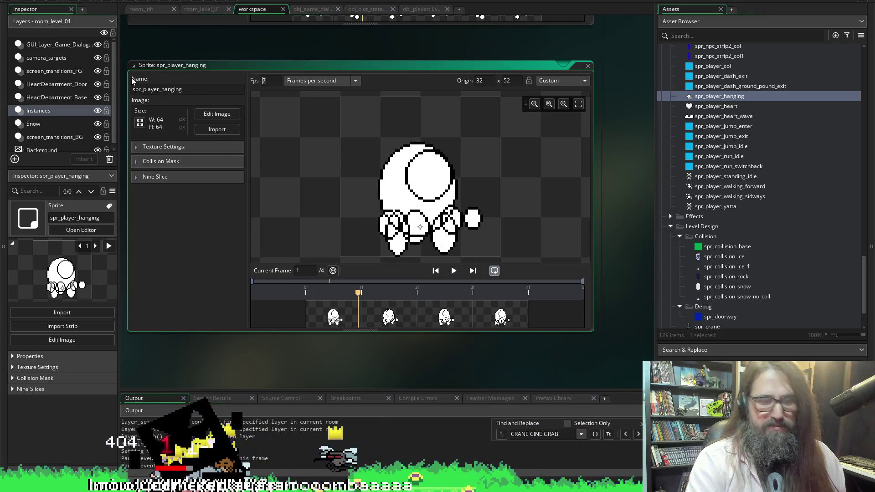
Settle the hanging animation at 5 fps, preview it, and start rerunning the game
{"action": "type", "text": "5"}
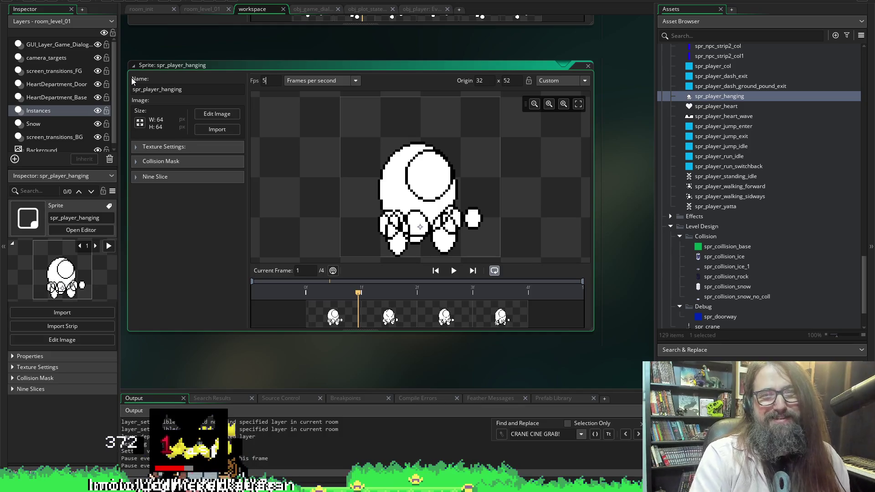
{"action": "left_click", "coordinate": [460, 273]}
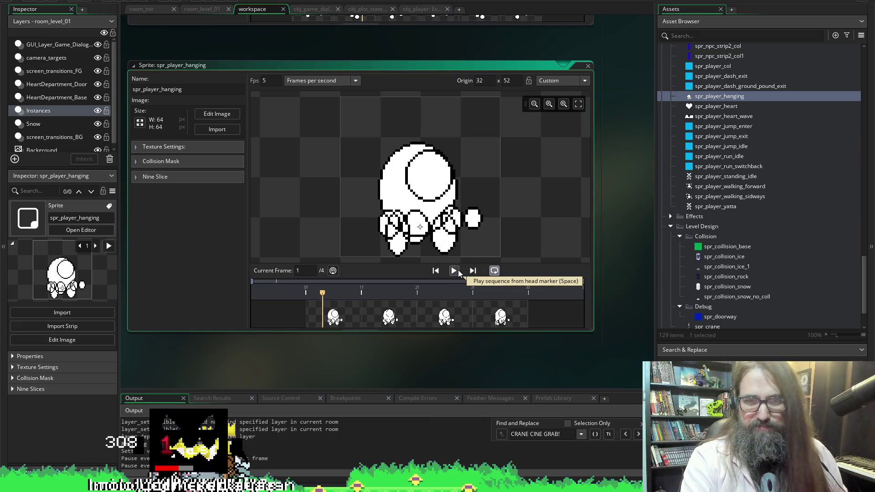
{"action": "left_click", "coordinate": [458, 270]}
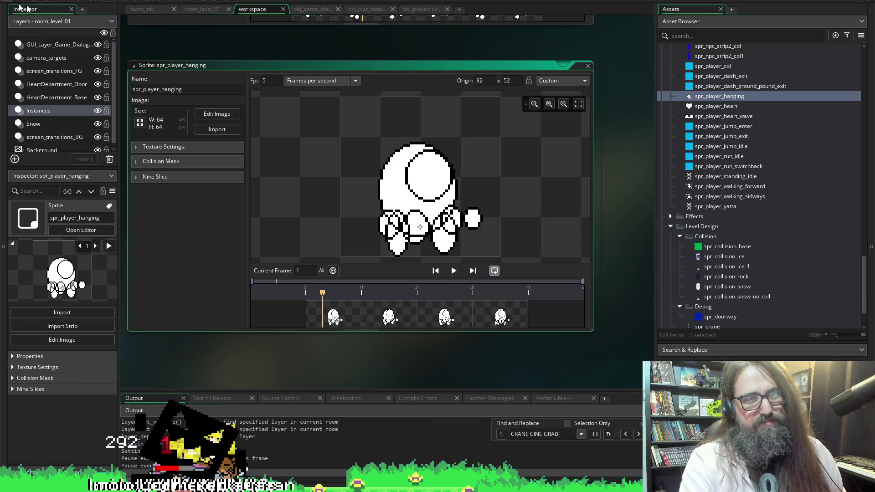
{"action": "left_click", "coordinate": [119, 2]}
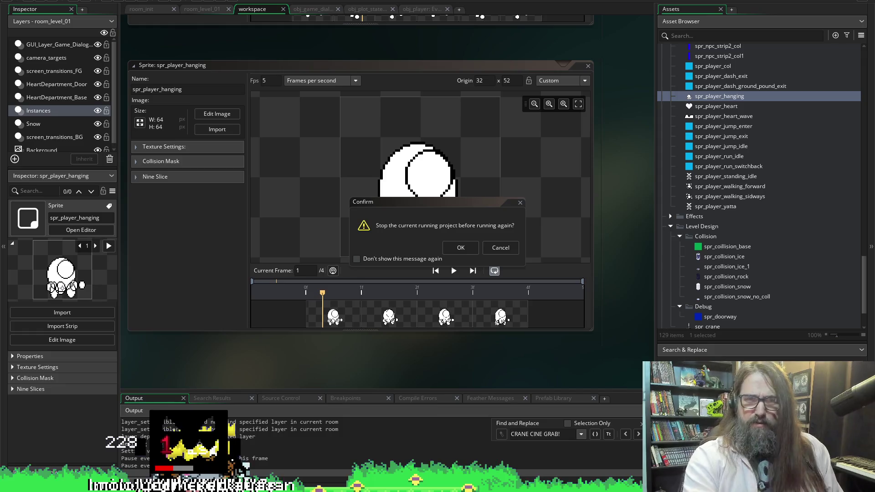
Confirm stopping the old run and continue into the level to watch the 5 fps hanging animation
{"action": "left_click", "coordinate": [468, 249]}
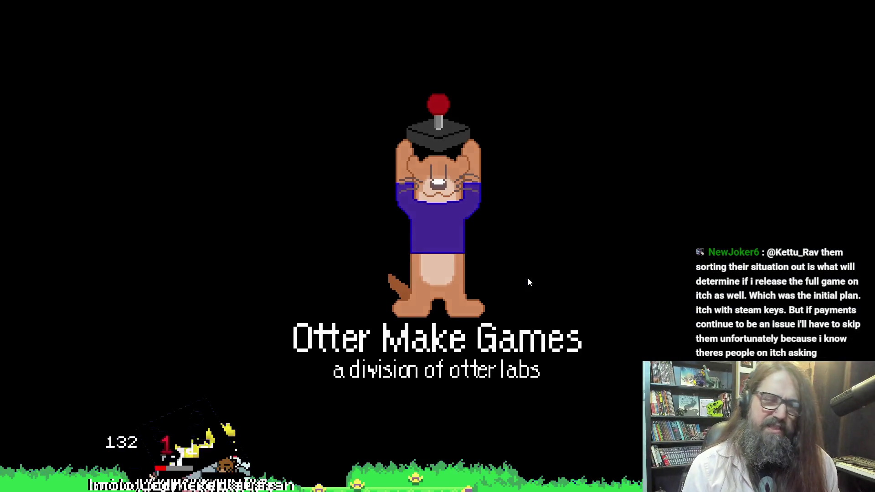
{"action": "left_click", "coordinate": [528, 280]}
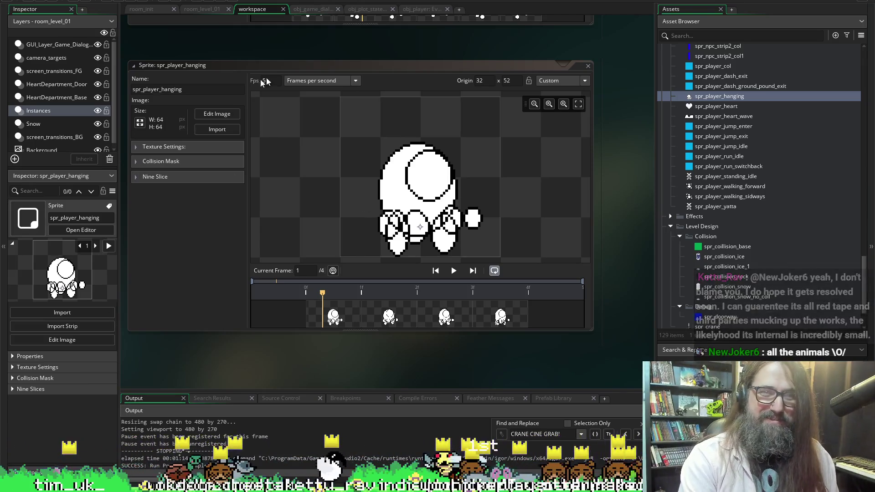
Locate spr_player_standing_idle in obj_player's idle code and open that sprite from the Asset Browser
{"action": "left_click", "coordinate": [425, 8]}
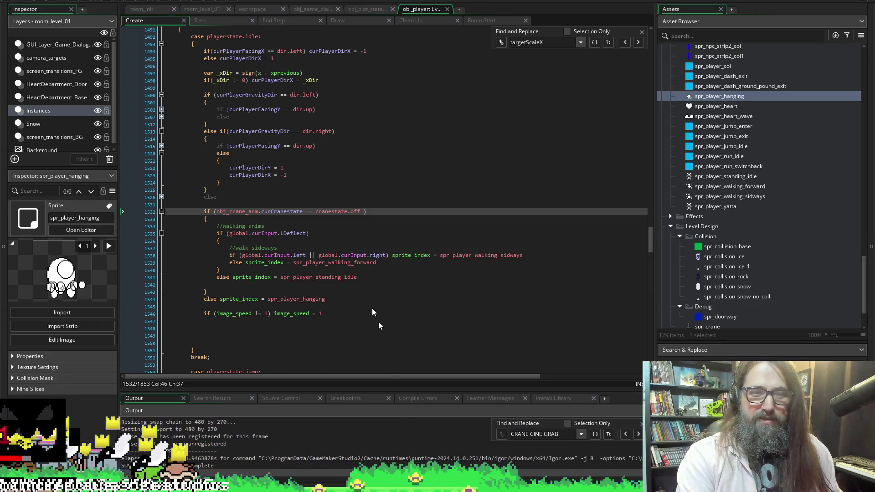
{"action": "scroll", "coordinate": [331, 174], "scroll_direction": "up", "scroll_amount": 4}
{"action": "scroll", "coordinate": [331, 184], "scroll_direction": "down", "scroll_amount": 5}
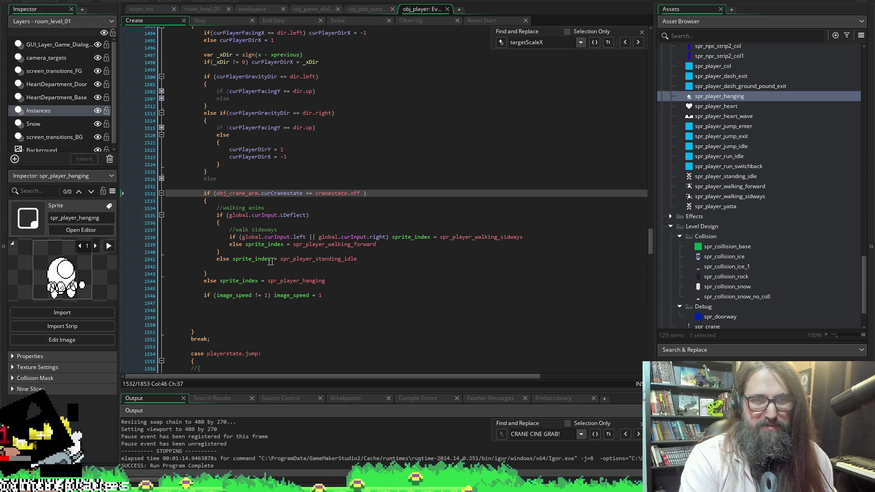
{"action": "left_click", "coordinate": [306, 261]}
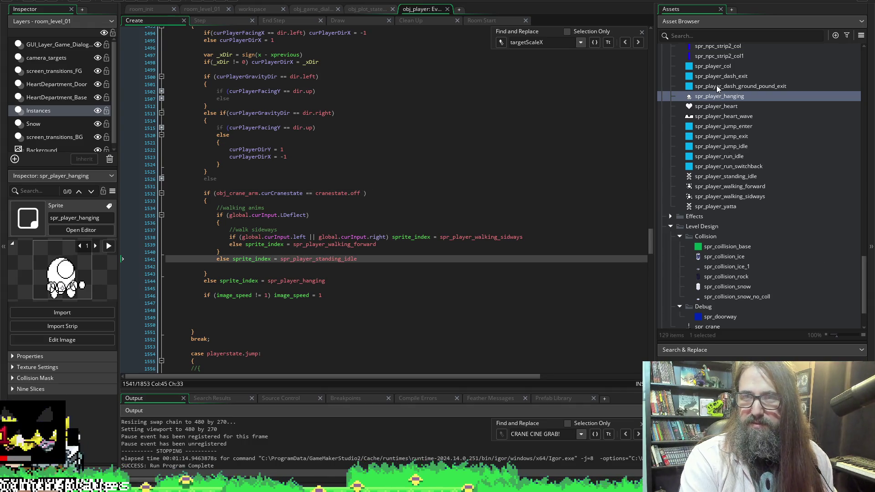
{"action": "double_click", "coordinate": [722, 177]}
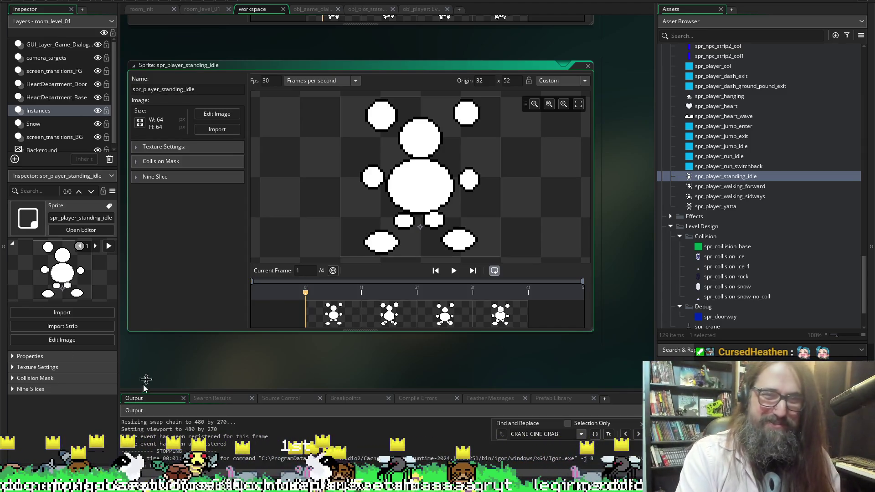
Preview the standing idle animation at 11 fps, then at 7 fps
{"action": "type", "text": "11"}
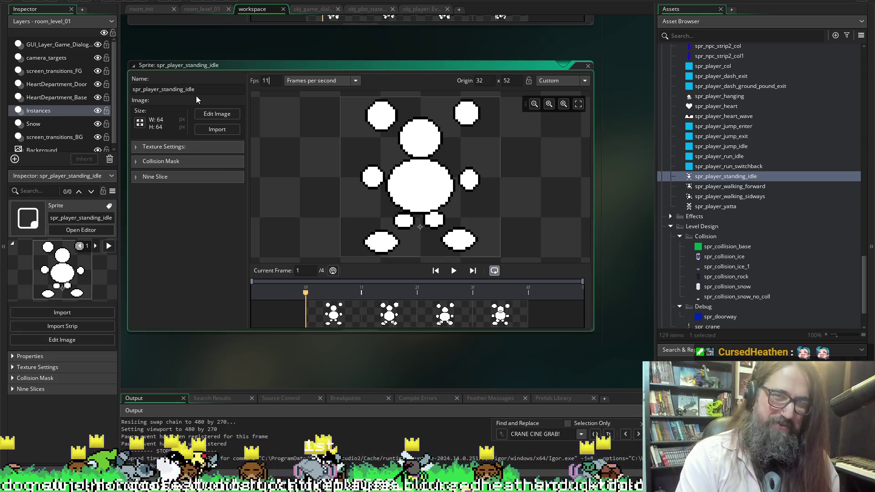
{"action": "left_click", "coordinate": [453, 270]}
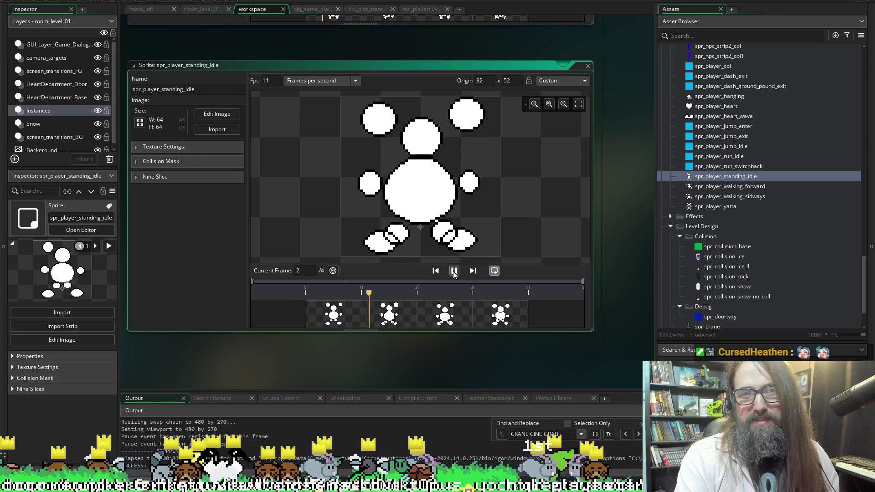
{"action": "left_click", "coordinate": [454, 270]}
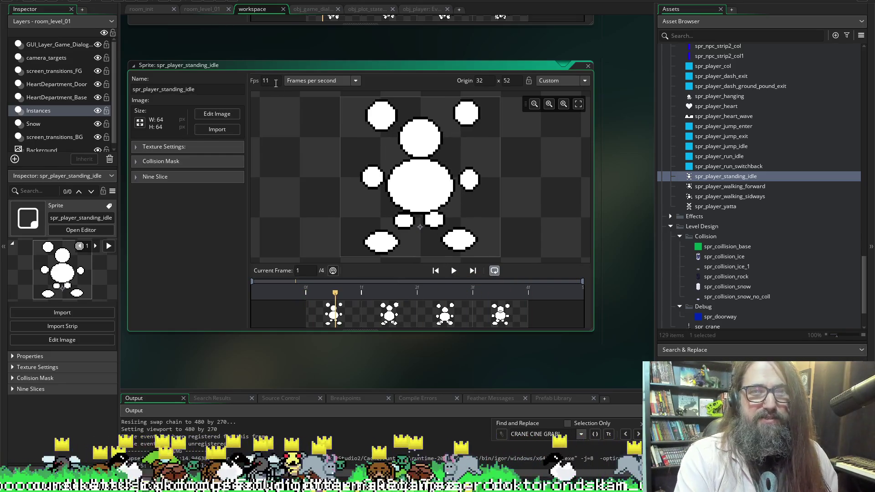
{"action": "type", "text": "7"}
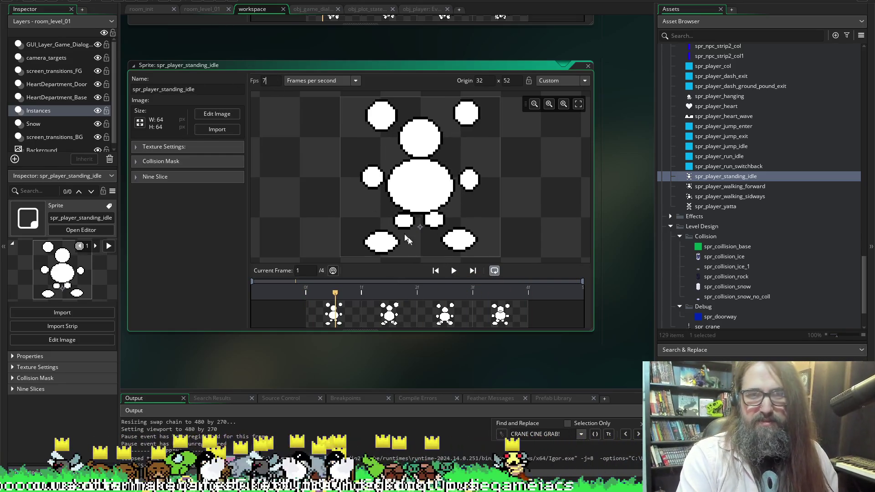
{"action": "left_click", "coordinate": [450, 271]}
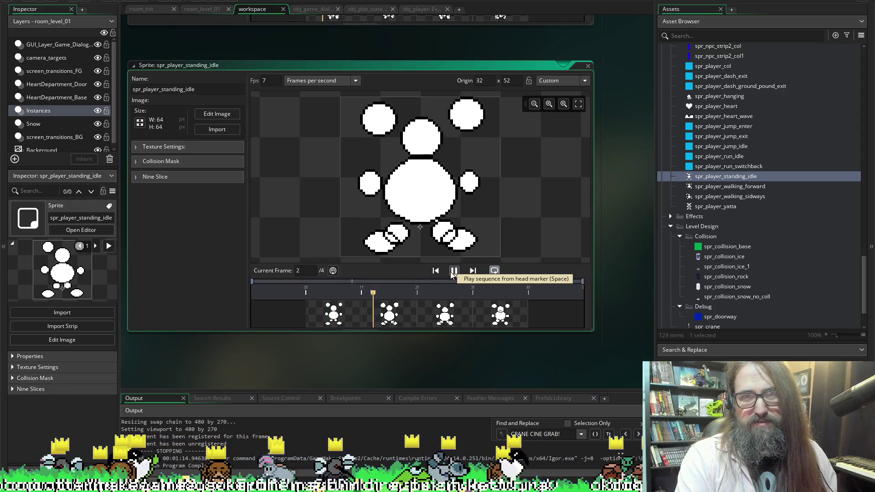
{"action": "left_click", "coordinate": [450, 271]}
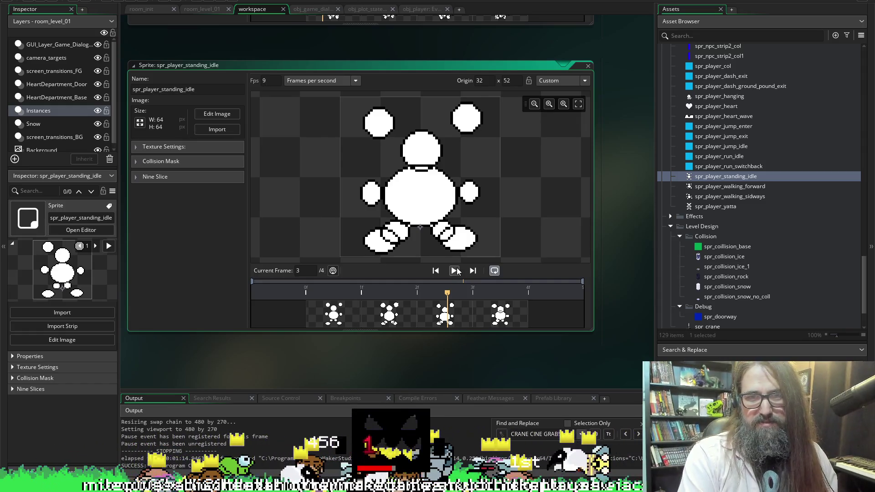
Preview the idle animation at its final 9 fps and build and run the game
{"action": "left_click", "coordinate": [455, 271]}
{"action": "left_click", "coordinate": [456, 270]}
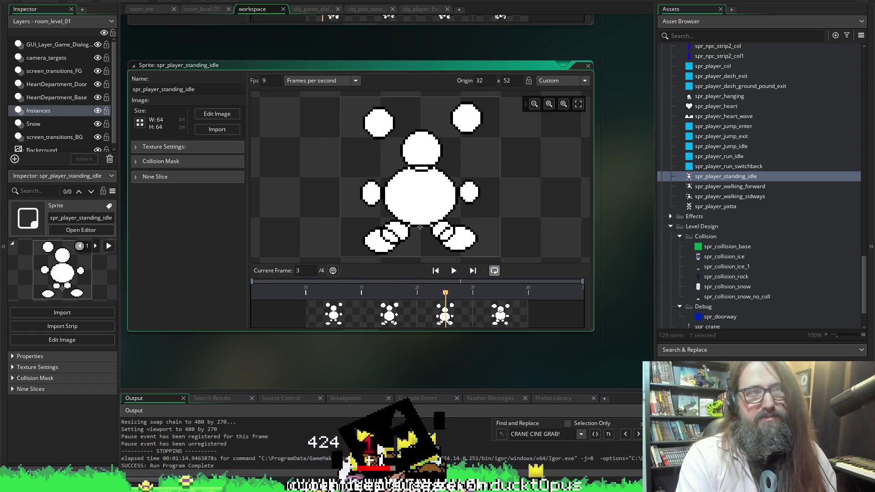
{"action": "left_click", "coordinate": [51, 1]}
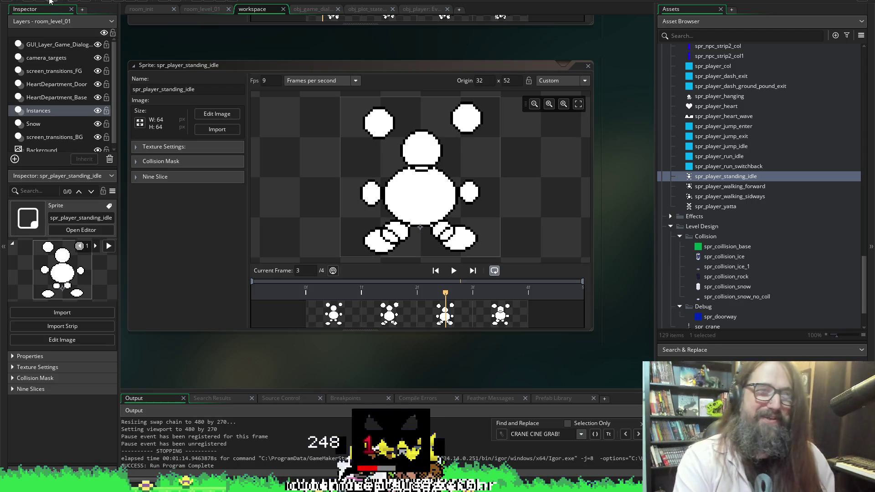
{"action": "left_click", "coordinate": [123, 2]}
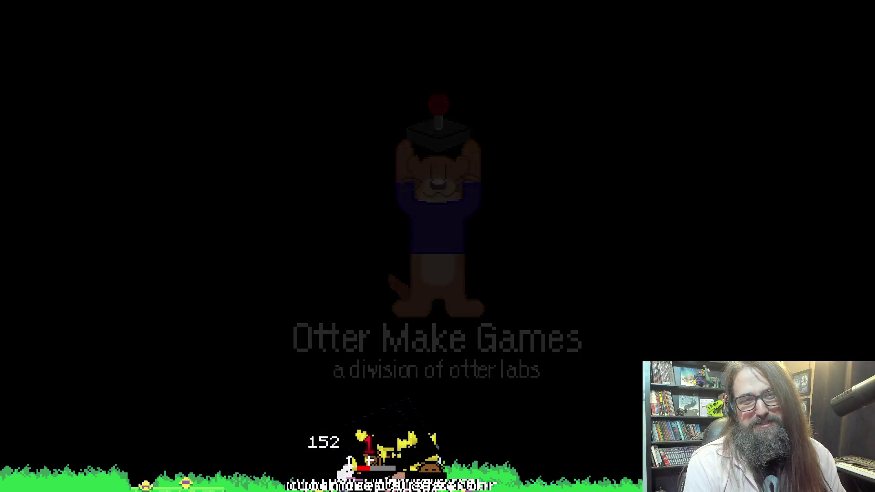
Skip past the title menu with Enter to choose Continue and enter the running game
{"action": "key", "text": "Return"}
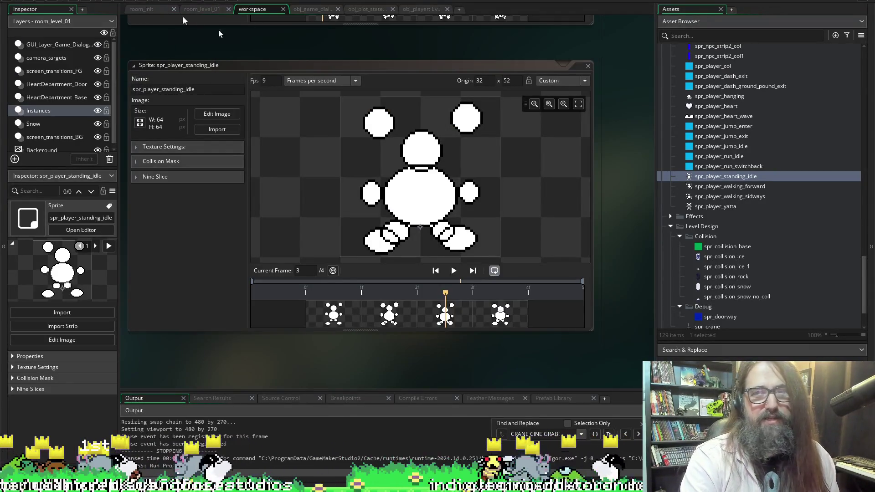
Find obj_npc under Interactables > npcs in the Asset Browser and open it
{"action": "scroll", "coordinate": [731, 195], "scroll_direction": "down", "scroll_amount": 15}
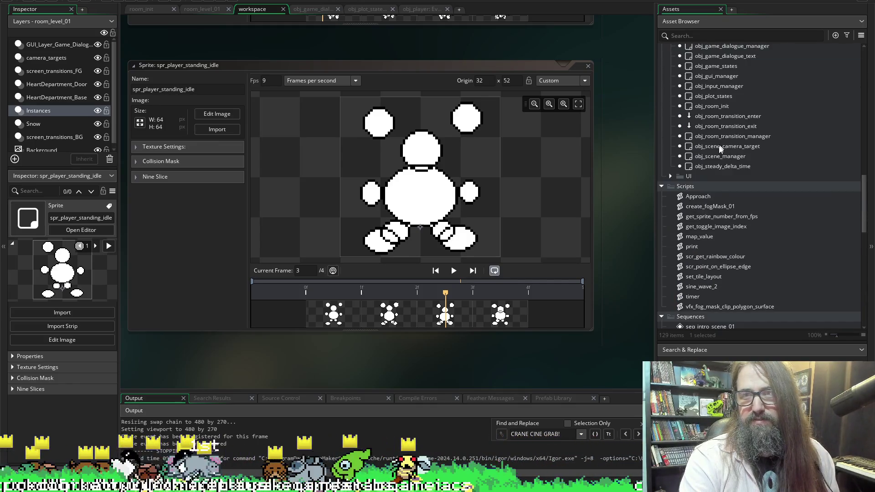
{"action": "scroll", "coordinate": [720, 182], "scroll_direction": "up", "scroll_amount": 10}
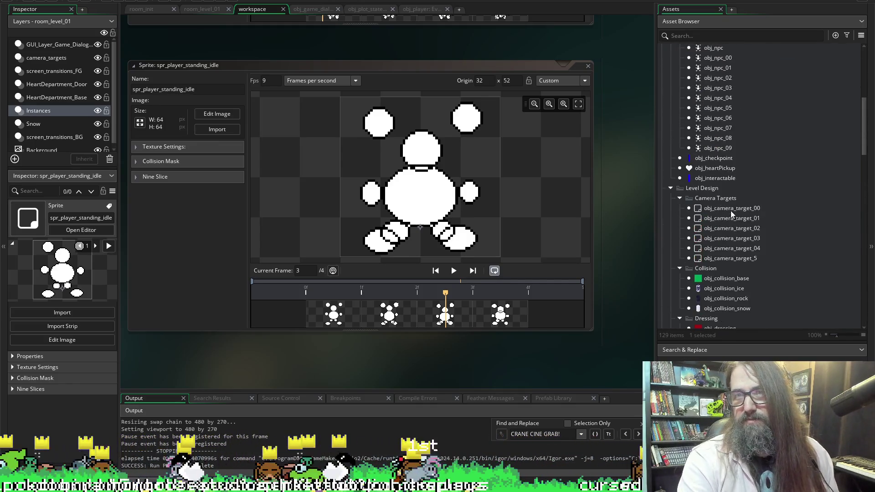
{"action": "scroll", "coordinate": [729, 191], "scroll_direction": "up", "scroll_amount": 4}
{"action": "double_click", "coordinate": [713, 157]}
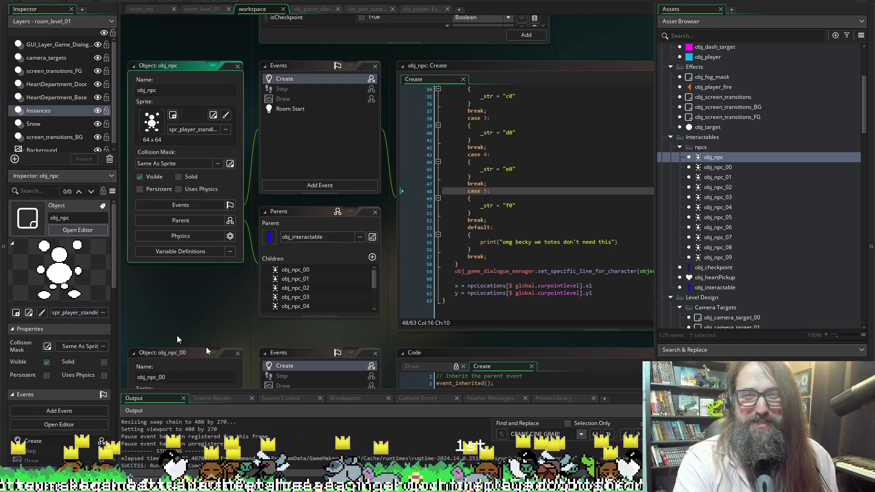
{"action": "left_click", "coordinate": [408, 347]}
{"action": "left_click", "coordinate": [409, 343]}
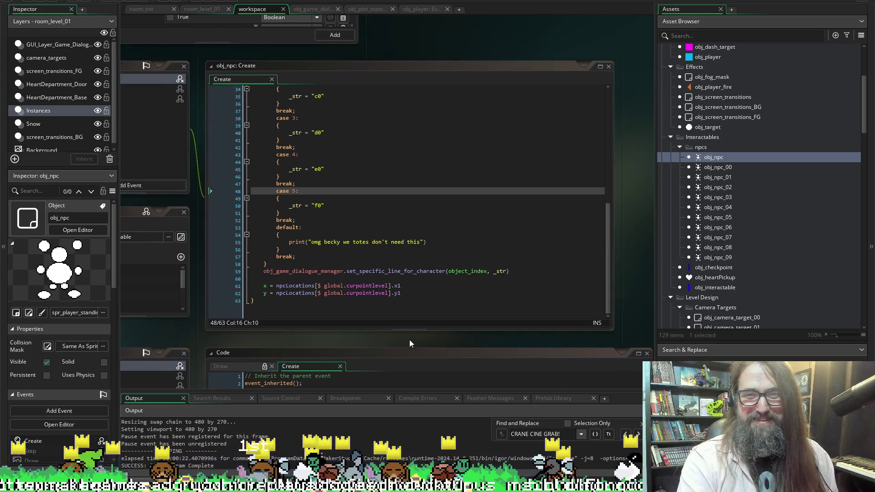
{"action": "left_click_drag", "start_coordinate": [609, 251], "coordinate": [583, 62]}
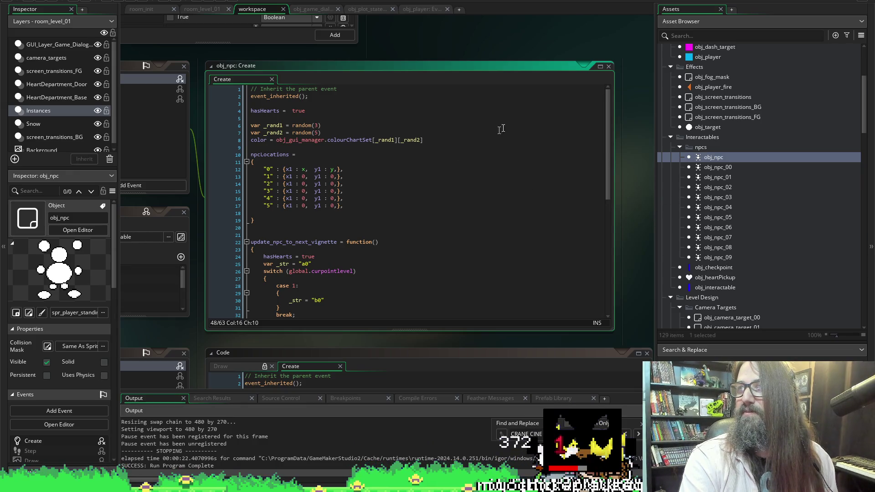
{"action": "scroll", "coordinate": [347, 173], "scroll_direction": "down", "scroll_amount": 5}
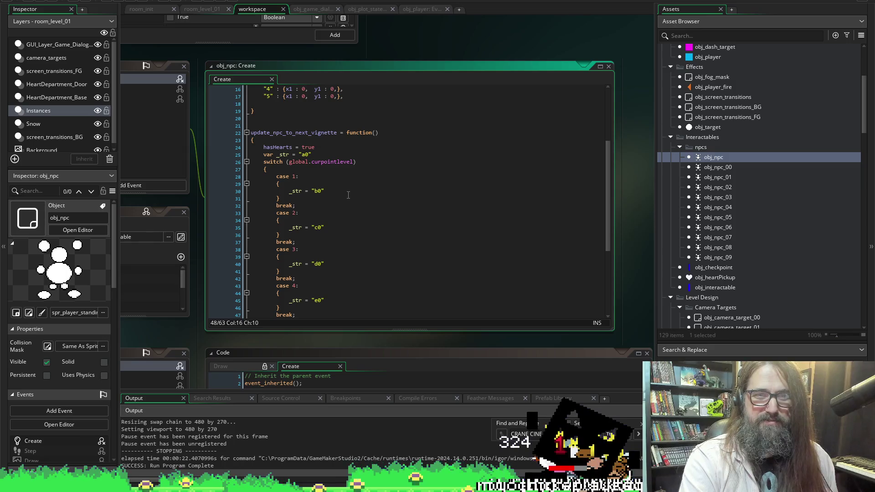
{"action": "scroll", "coordinate": [348, 195], "scroll_direction": "up", "scroll_amount": 5}
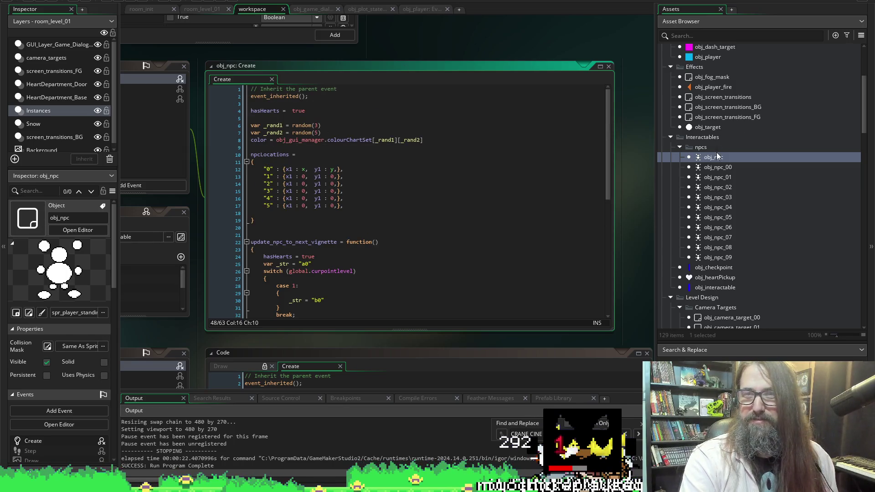
{"action": "double_click", "coordinate": [714, 167]}
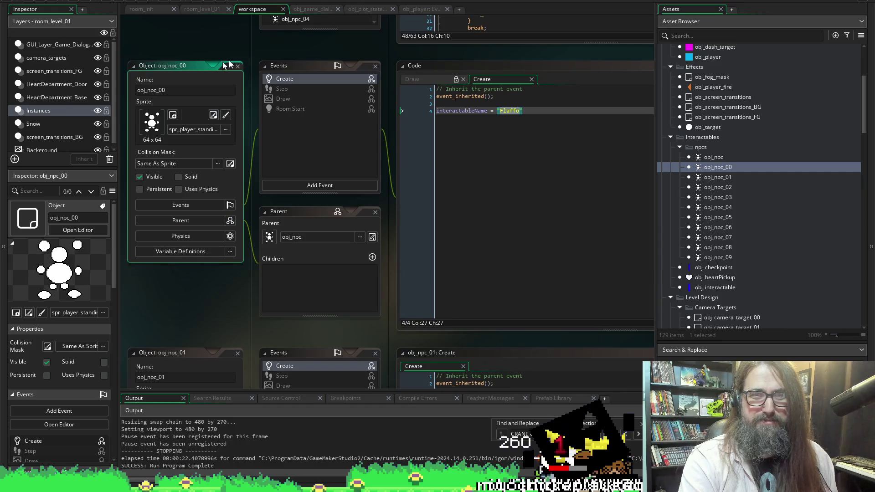
{"action": "left_click", "coordinate": [238, 67]}
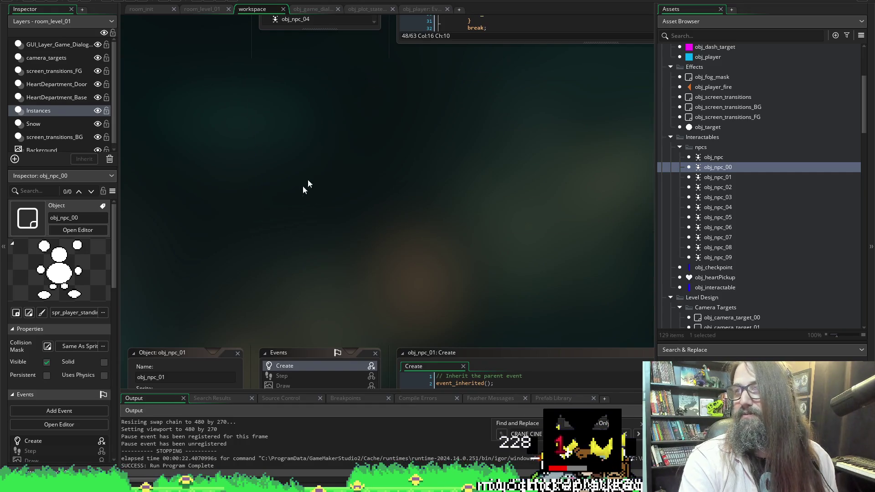
{"action": "scroll", "coordinate": [366, 231], "scroll_direction": "up", "scroll_amount": 2}
{"action": "scroll", "coordinate": [366, 230], "scroll_direction": "up", "scroll_amount": 2}
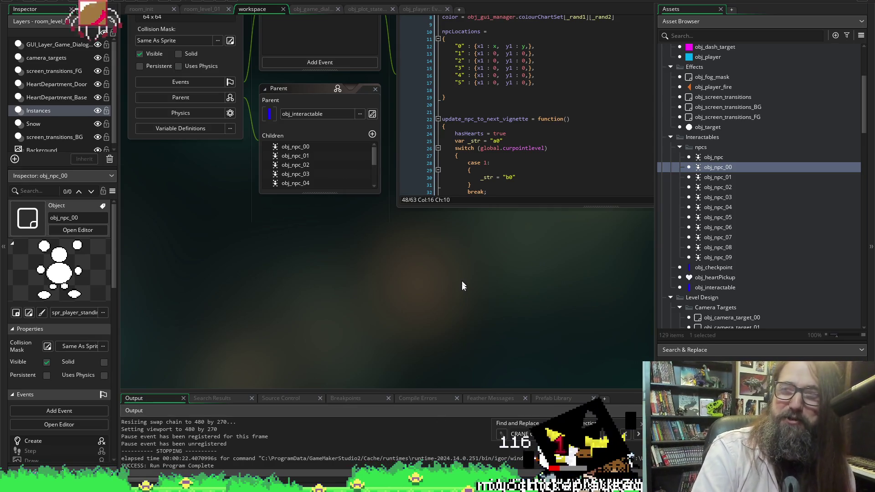
{"action": "scroll", "coordinate": [419, 255], "scroll_direction": "right", "scroll_amount": 4}
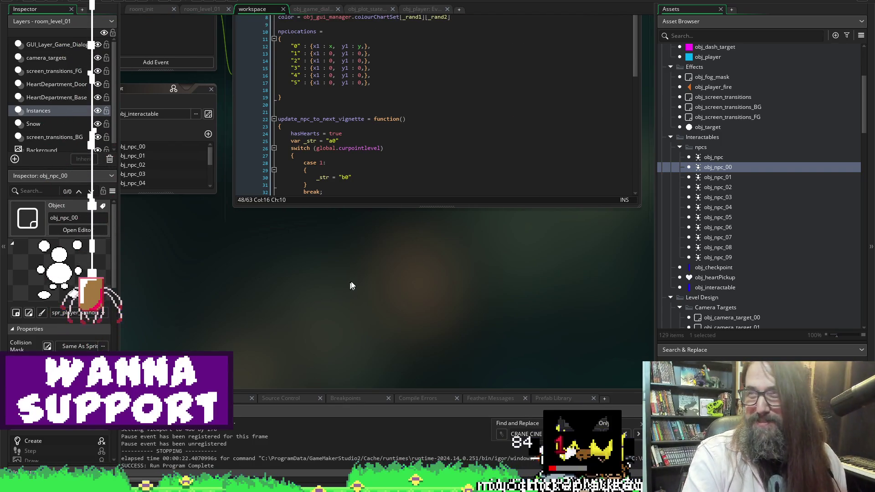
{"action": "scroll", "coordinate": [426, 354], "scroll_direction": "up", "scroll_amount": 3}
{"action": "scroll", "coordinate": [426, 355], "scroll_direction": "up", "scroll_amount": 1}
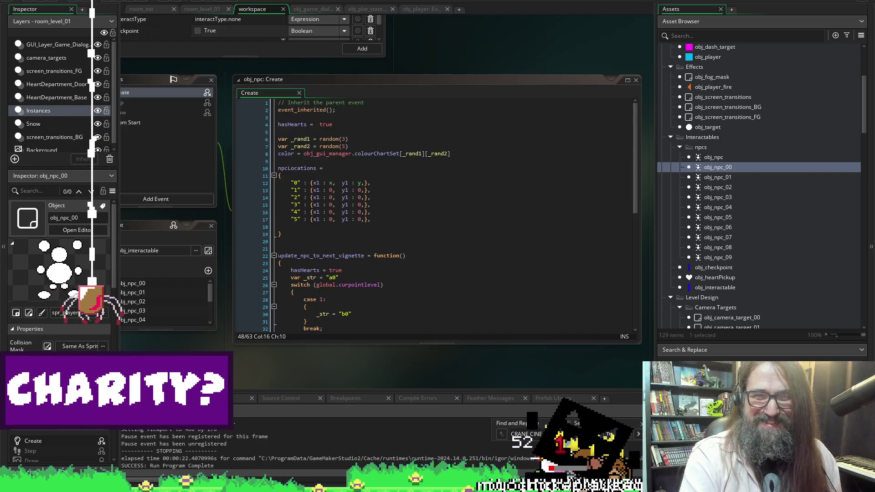
{"action": "scroll", "coordinate": [556, 50], "scroll_direction": "down", "scroll_amount": 1}
{"action": "left_click_drag", "start_coordinate": [635, 123], "coordinate": [650, 246]}
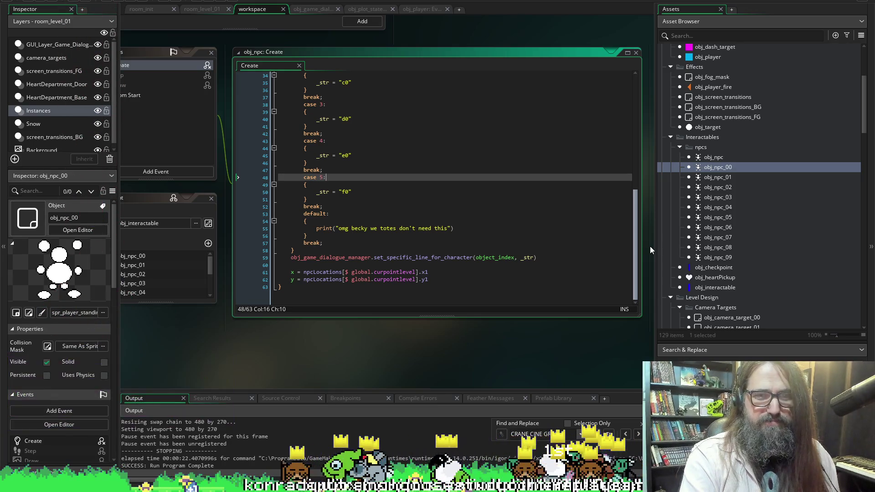
{"action": "scroll", "coordinate": [647, 245], "scroll_direction": "up", "scroll_amount": 10}
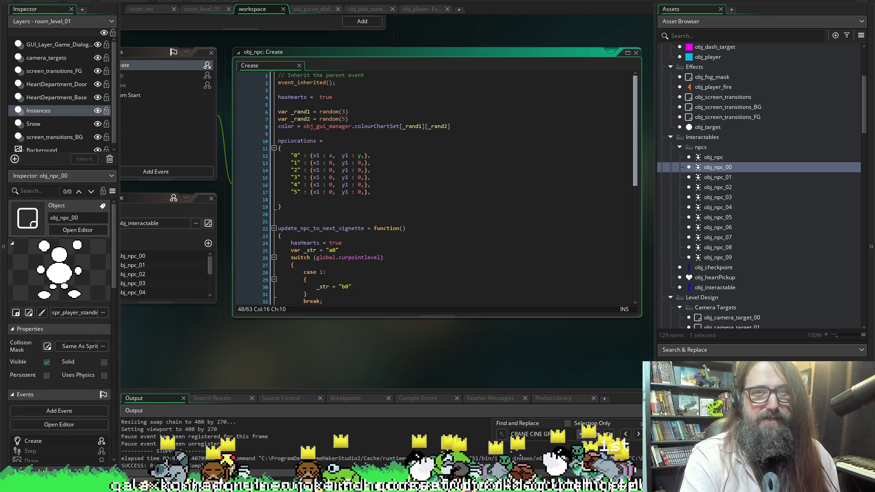
{"action": "scroll", "coordinate": [613, 263], "scroll_direction": "down", "scroll_amount": 10}
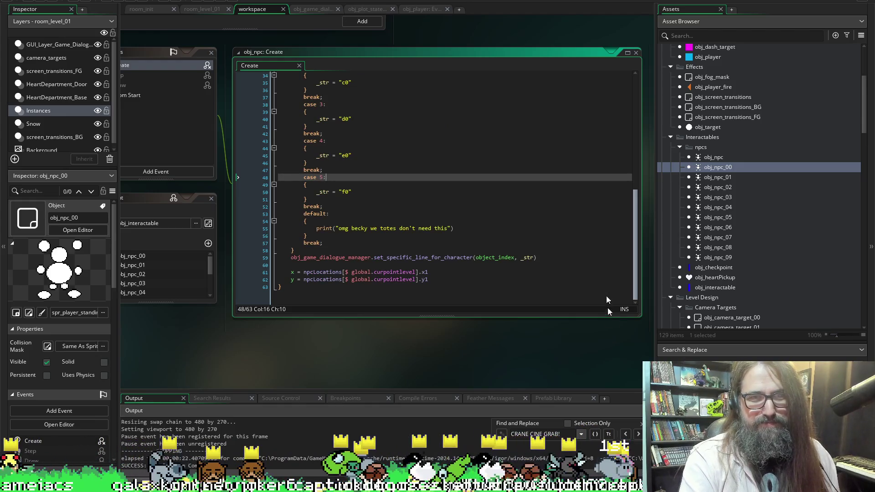
{"action": "scroll", "coordinate": [606, 297], "scroll_direction": "up", "scroll_amount": 10}
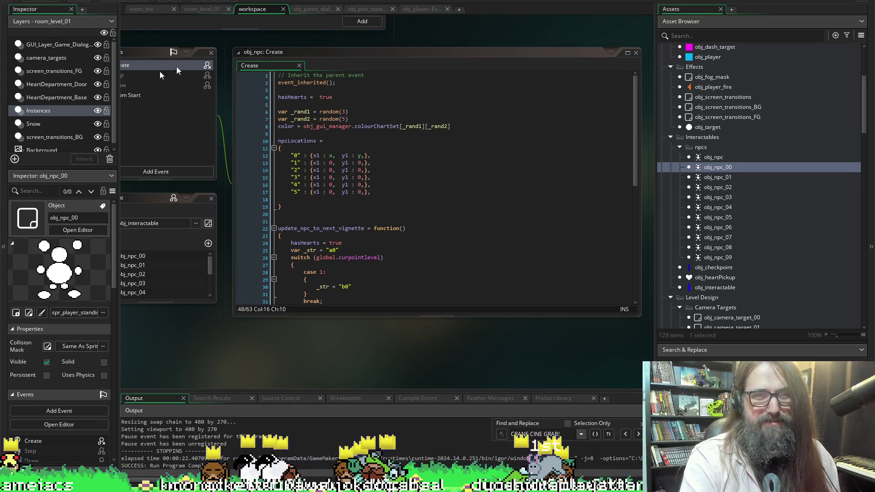
{"action": "scroll", "coordinate": [259, 40], "scroll_direction": "left", "scroll_amount": 3}
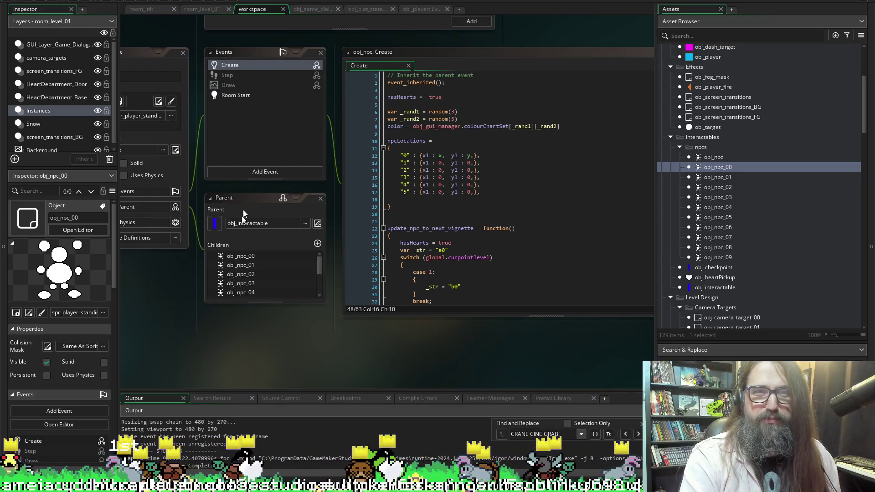
Review obj_npc's Room Start, Step and Draw event code, then return to the Create event
{"action": "left_click", "coordinate": [238, 97]}
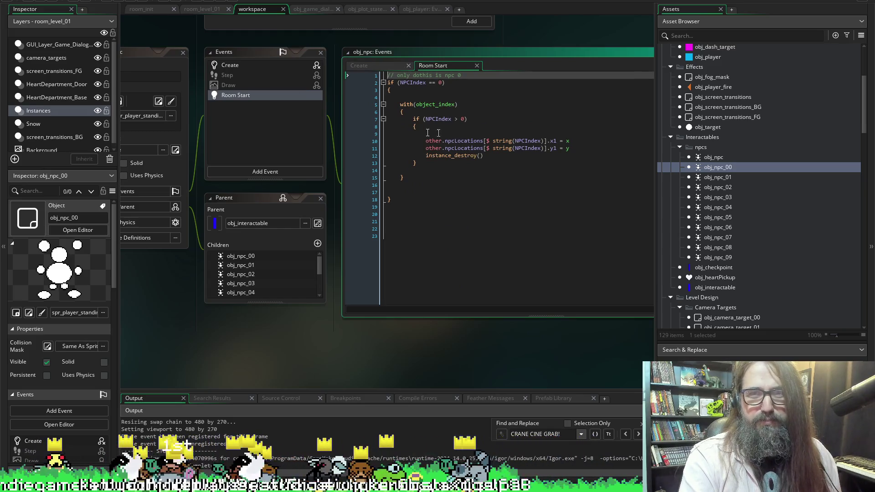
{"action": "left_click", "coordinate": [227, 75]}
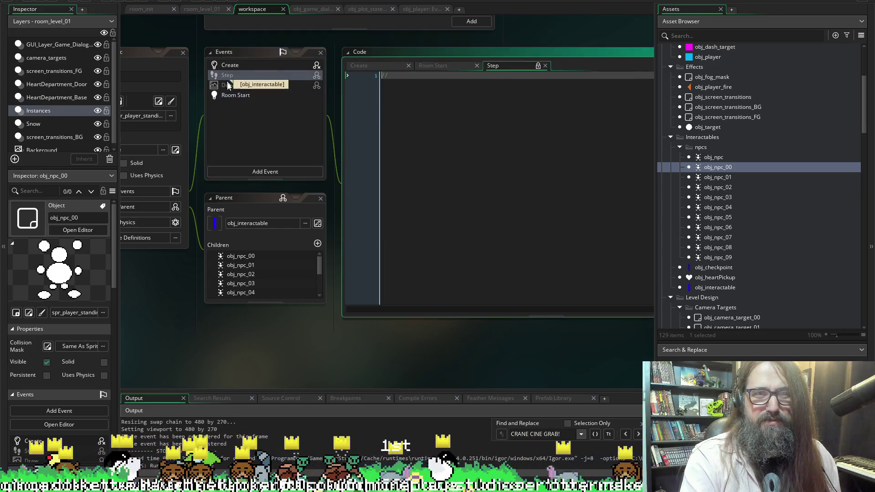
{"action": "left_click", "coordinate": [237, 86]}
{"action": "left_click", "coordinate": [242, 66]}
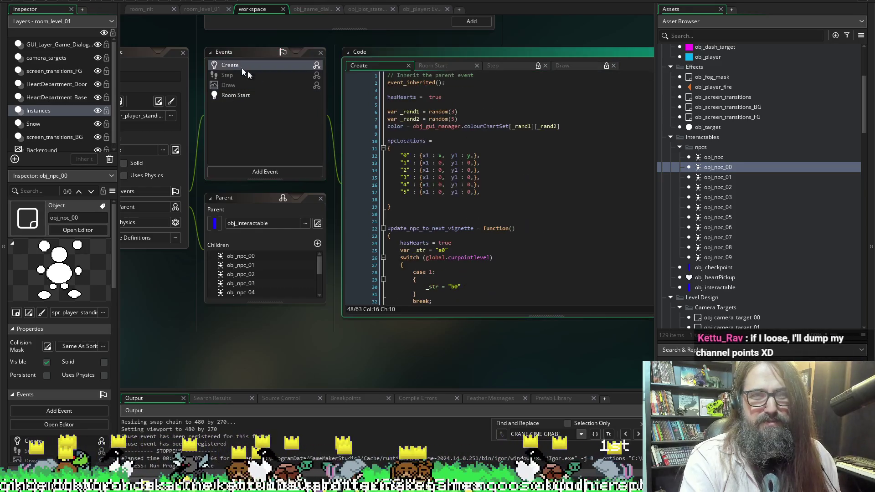
Add image_speed = 1 below the npcLocations block in the Create code and save
{"action": "scroll", "coordinate": [448, 166], "scroll_direction": "down", "scroll_amount": 2}
{"action": "left_click", "coordinate": [411, 178]}
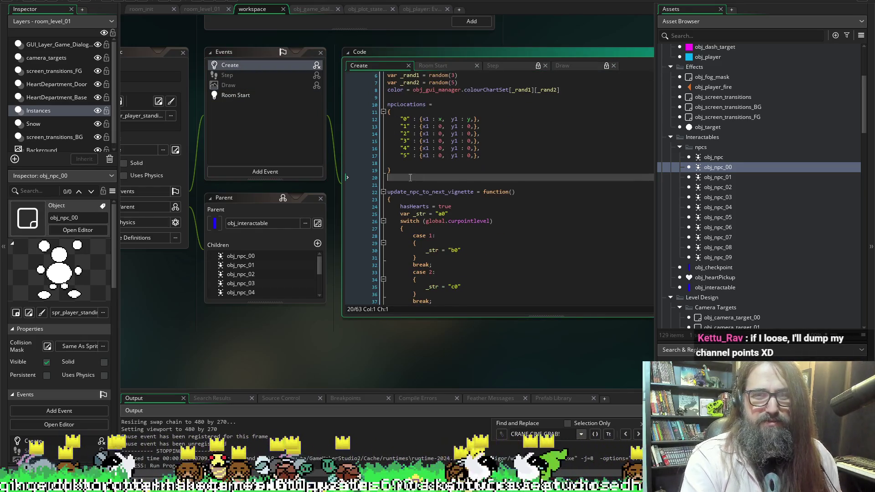
{"action": "key", "text": "Return"}
{"action": "type", "text": "image_"}
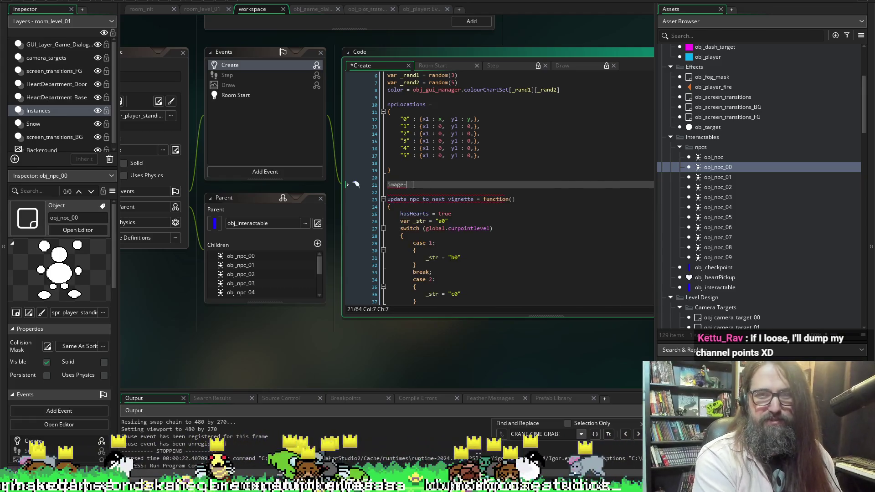
{"action": "type", "text": "speed = "}
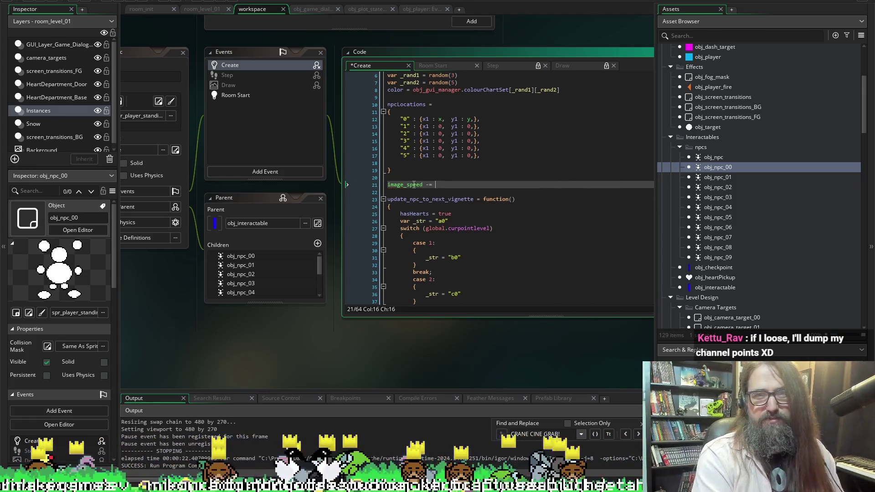
{"action": "type", "text": "1"}
{"action": "key", "text": "ctrl+s"}
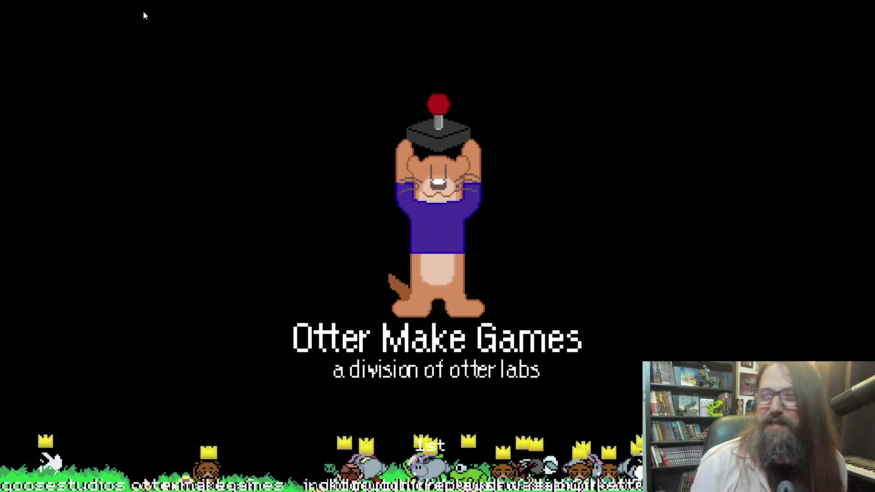
Pass the splash, pick Continue on the title menu, watch the NPCs, then exit full screen
{"action": "key", "text": "Down"}
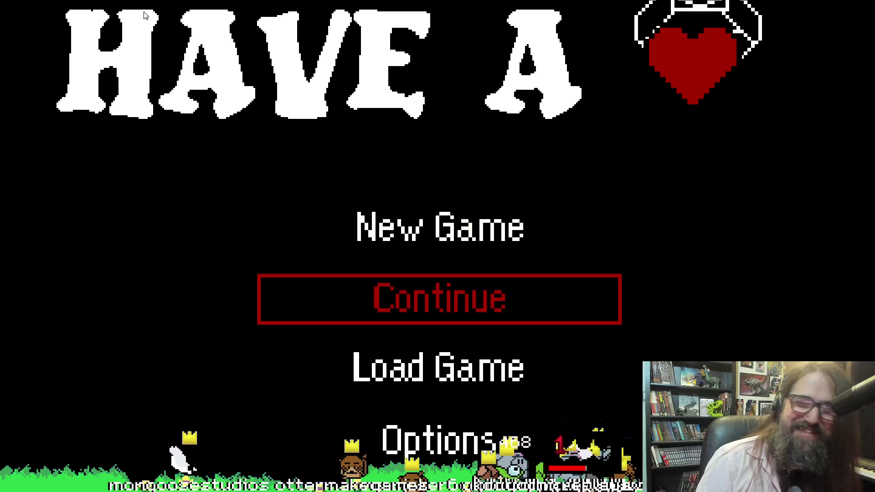
{"action": "key", "text": "Up"}
{"action": "key", "text": "Down"}
{"action": "key", "text": "Down"}
{"action": "key", "text": "Up"}
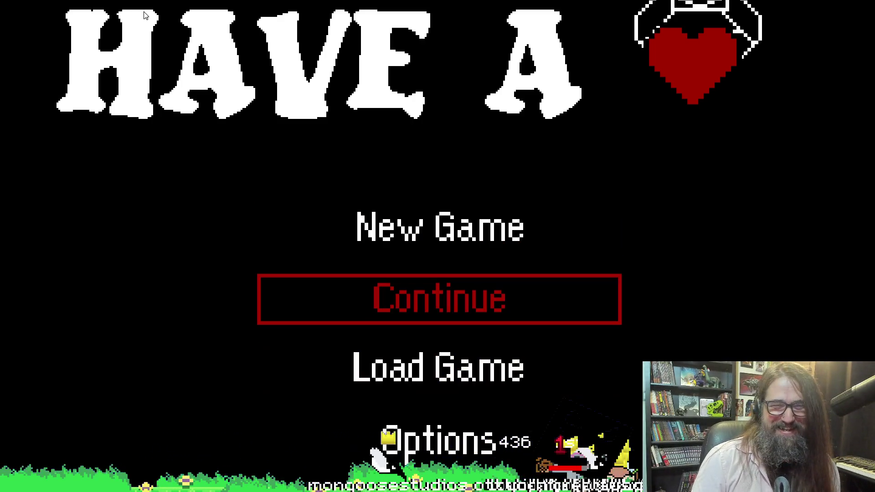
{"action": "key", "text": "Down"}
{"action": "key", "text": "Up"}
{"action": "key", "text": "Up"}
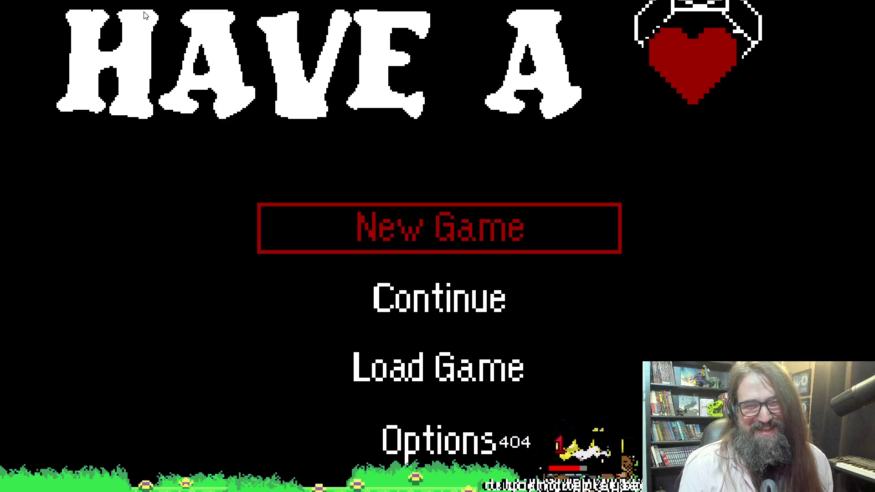
{"action": "key", "text": "Down"}
{"action": "key", "text": "Return"}
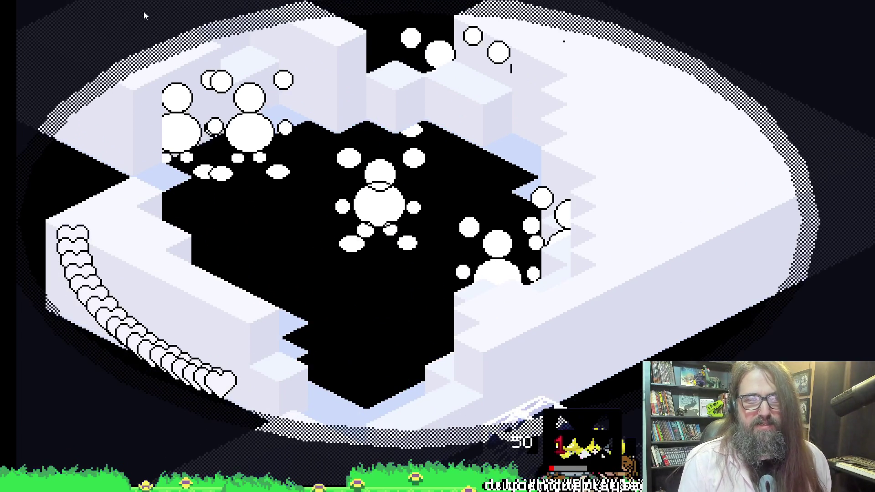
{"action": "key", "text": "alt+Return"}
Add image_index = random(image_number-1) under image_speed = 1 in obj_npc's Create code and save the project
{"action": "key", "text": "alt+Tab"}
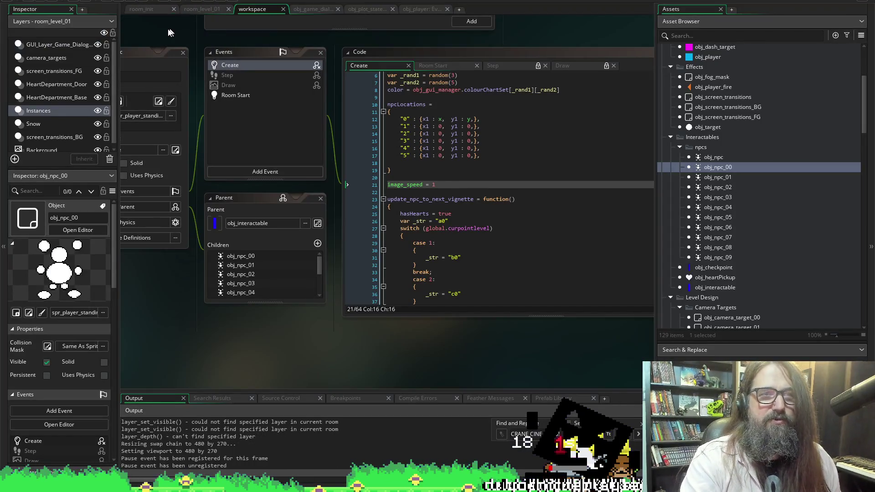
{"action": "left_click", "coordinate": [446, 185]}
{"action": "key", "text": "Return"}
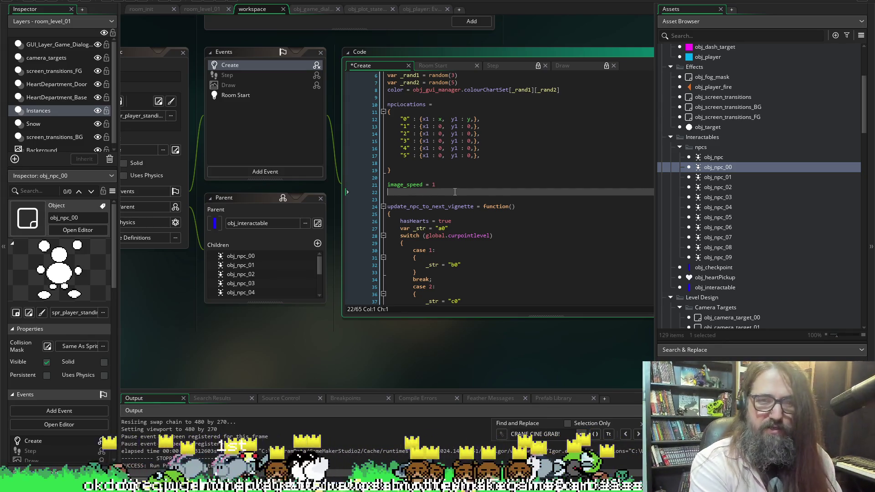
{"action": "type", "text": "image_"}
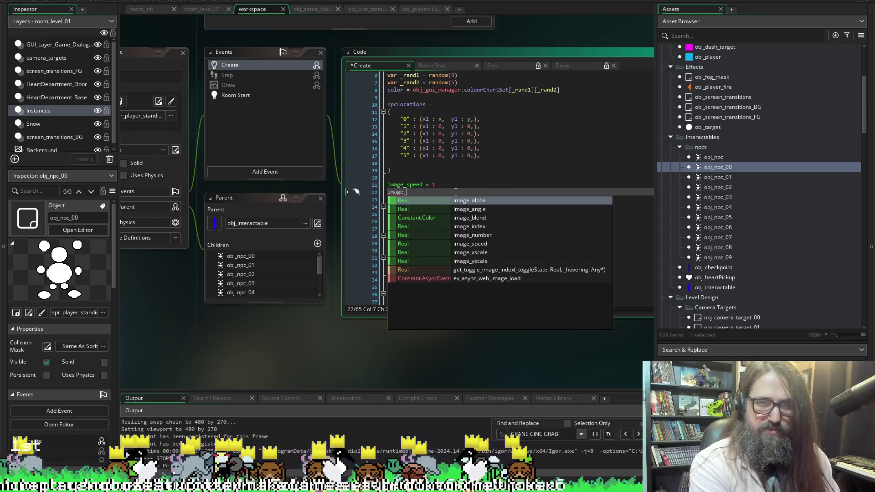
{"action": "type", "text": "index = i"}
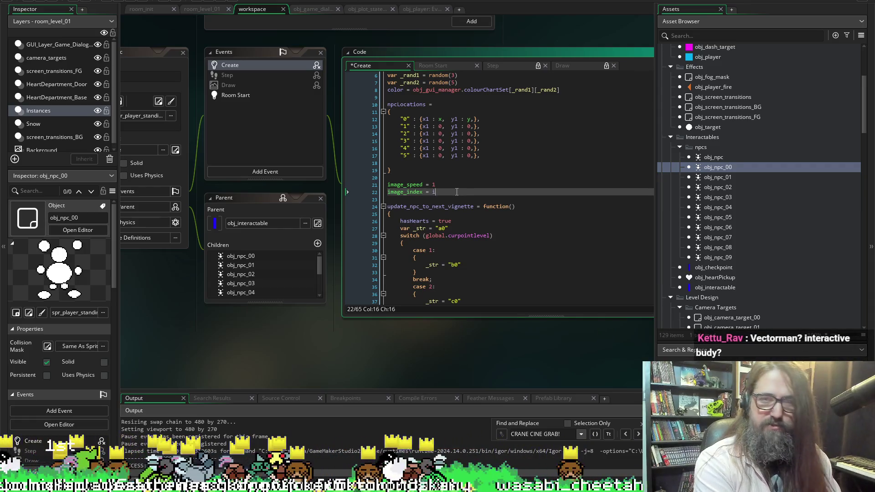
{"action": "key", "text": "BackSpace"}
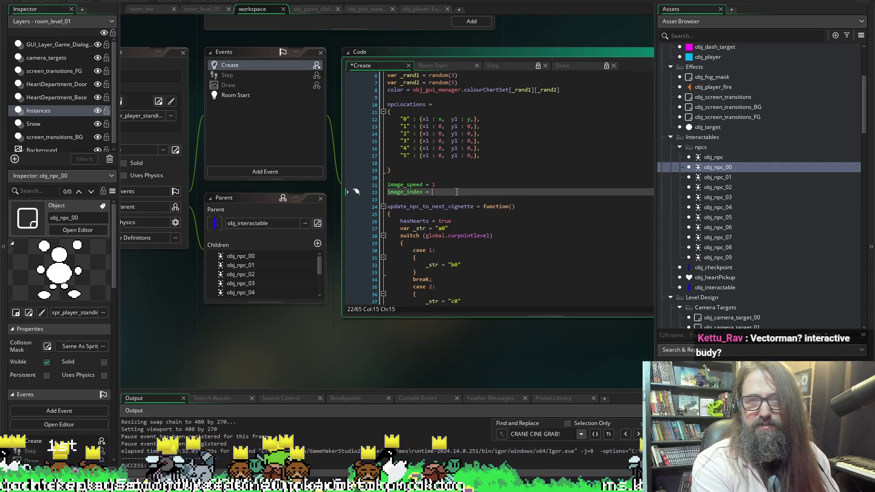
{"action": "type", "text": "random"}
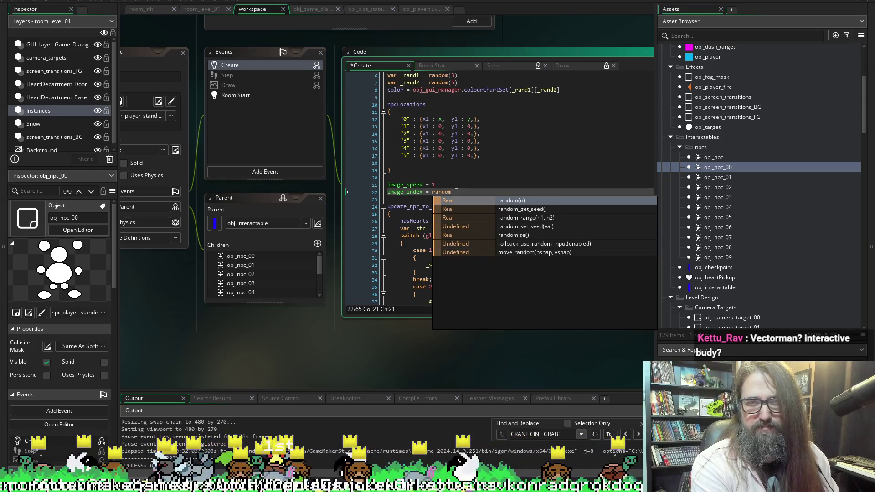
{"action": "key", "text": "BackSpace"}
{"action": "key", "text": "BackSpace"}
{"action": "key", "text": "BackSpace"}
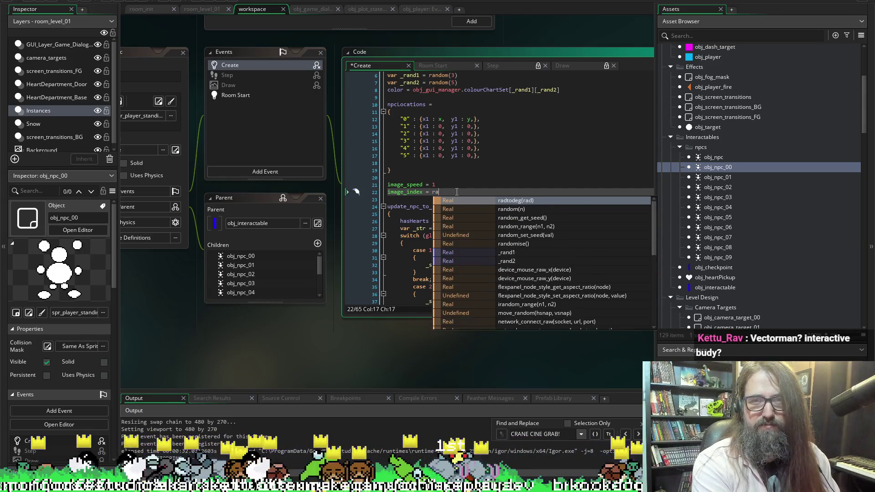
{"action": "type", "text": "d"}
{"action": "key", "text": "BackSpace"}
{"action": "type", "text": "ndom("}
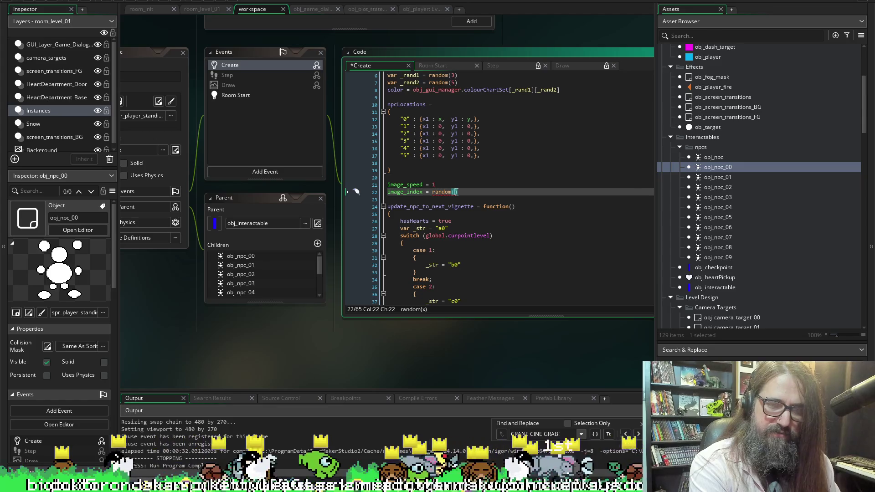
{"action": "type", "text": "mage_"}
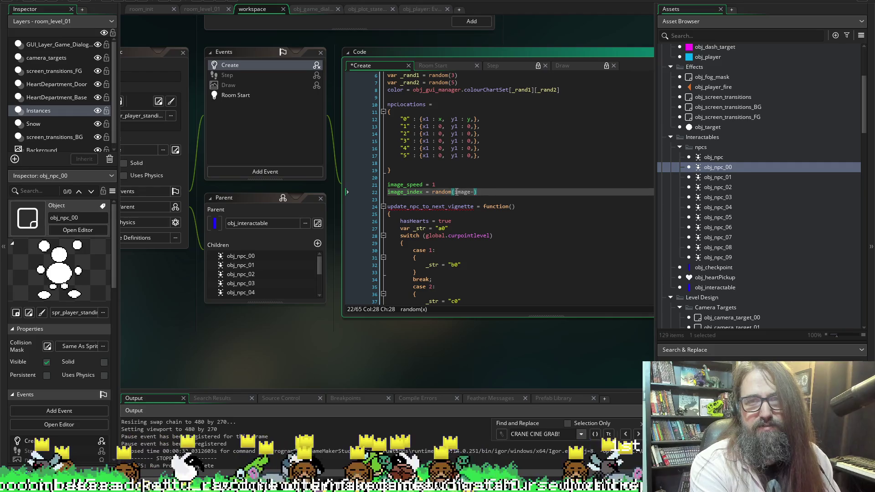
{"action": "type", "text": "number"}
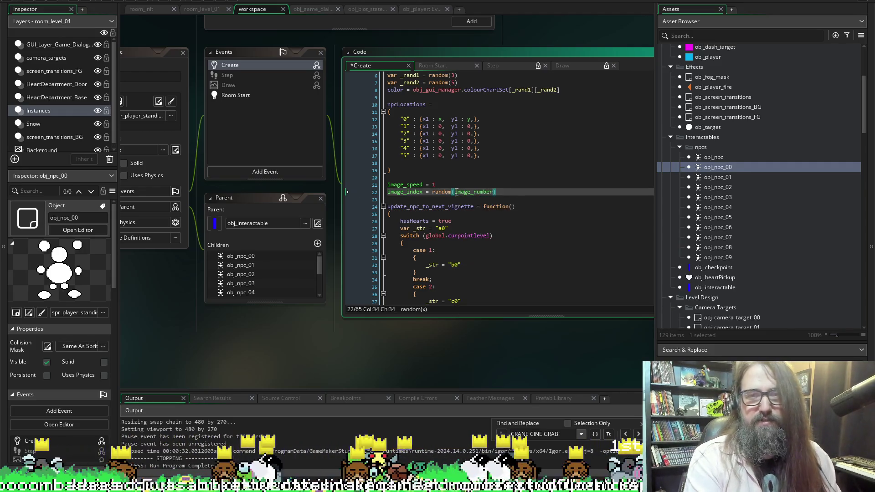
{"action": "mouse_move", "coordinate": [456, 192]}
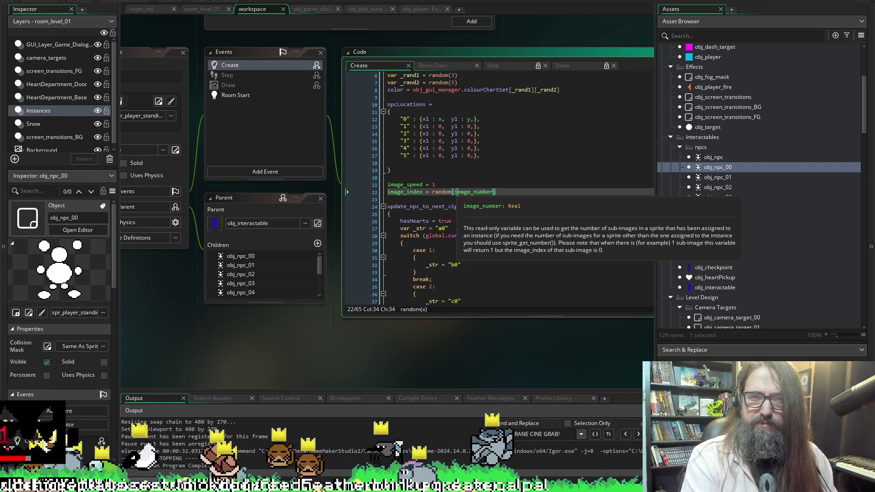
{"action": "type", "text": "-1"}
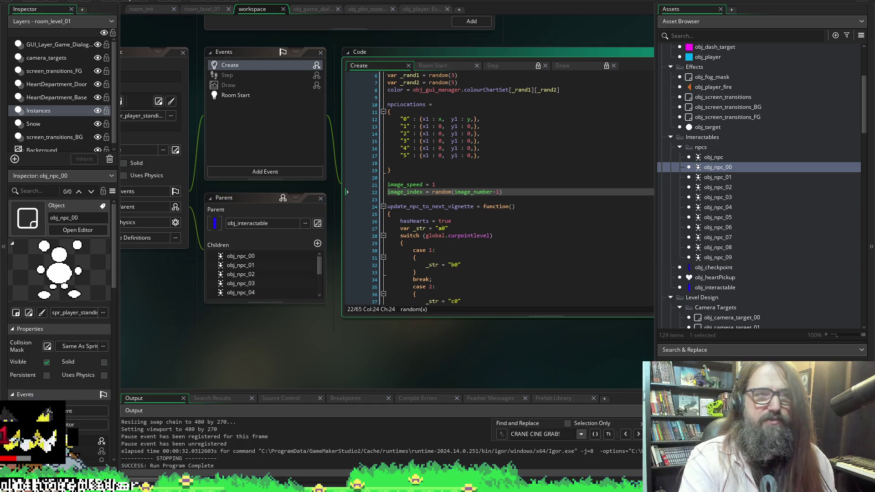
{"action": "left_click", "coordinate": [49, 2]}
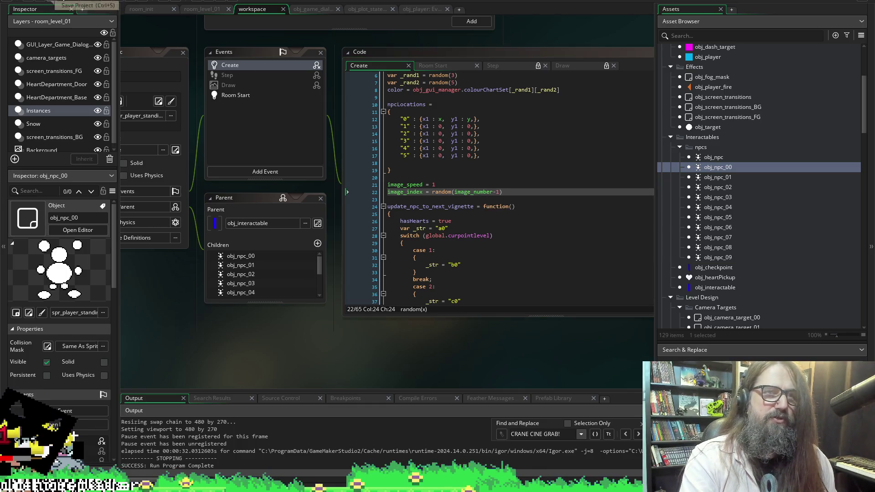
Run the game again and choose Continue on the title menu to enter the saved game
{"action": "left_click", "coordinate": [123, 1]}
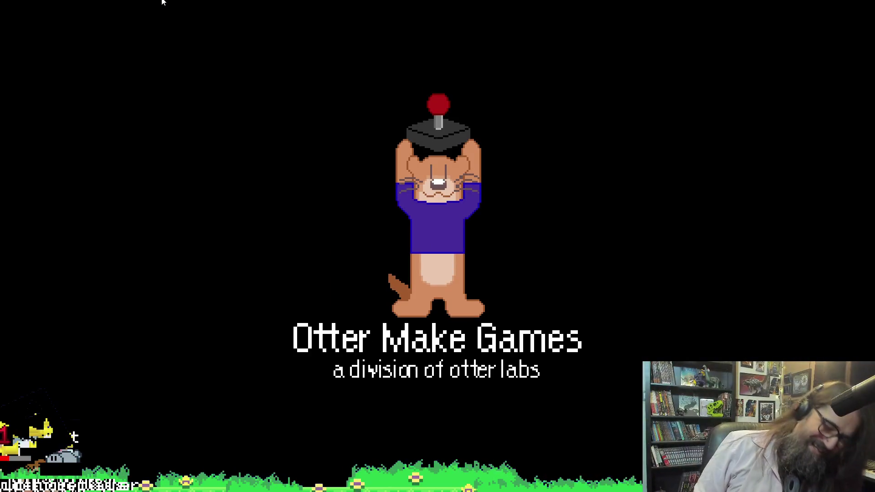
{"action": "key", "text": "Down"}
{"action": "key", "text": "Down"}
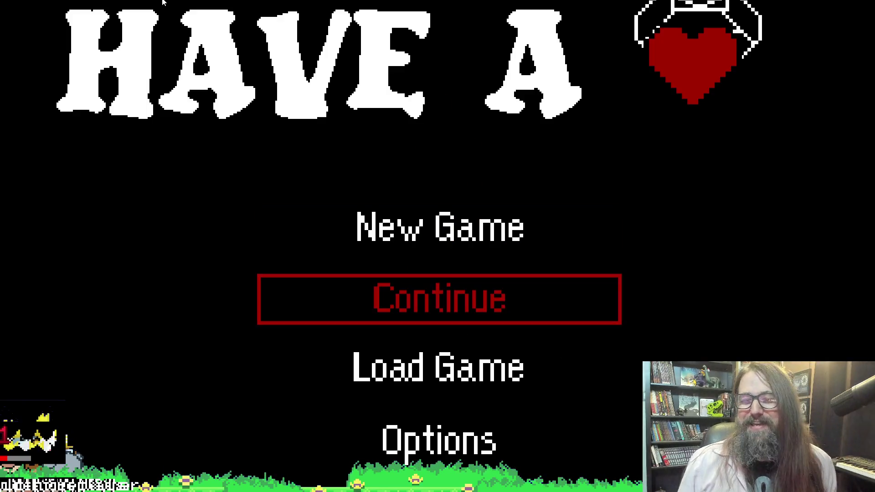
{"action": "key", "text": "Up"}
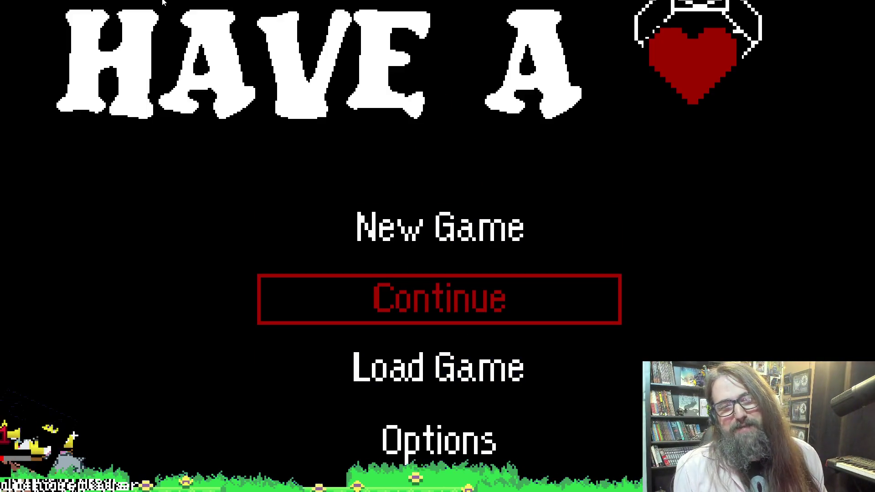
{"action": "key", "text": "Return"}
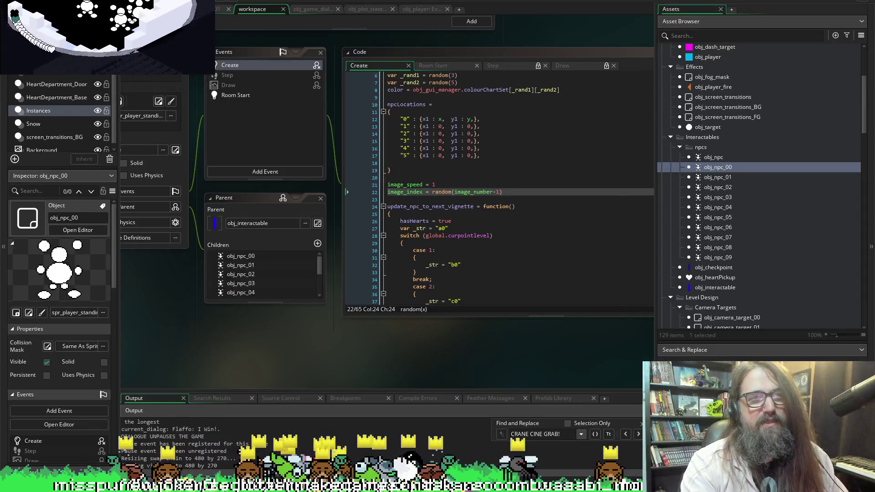
{"action": "left_click", "coordinate": [120, 1]}
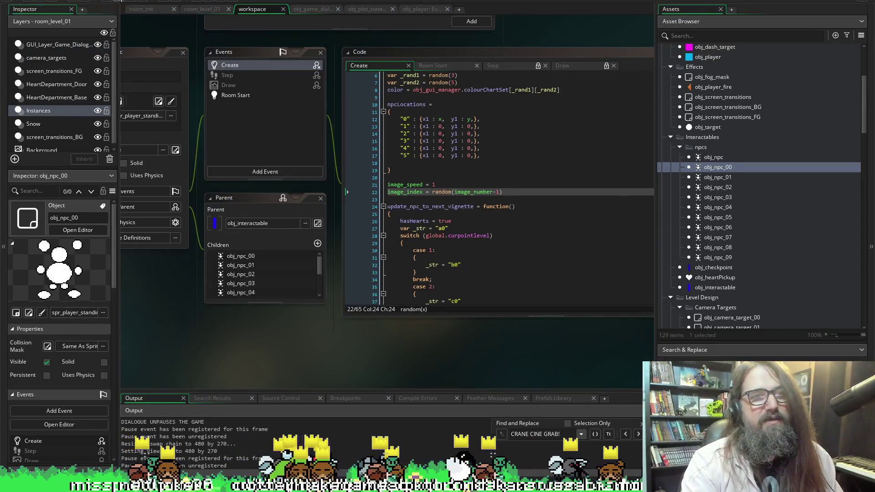